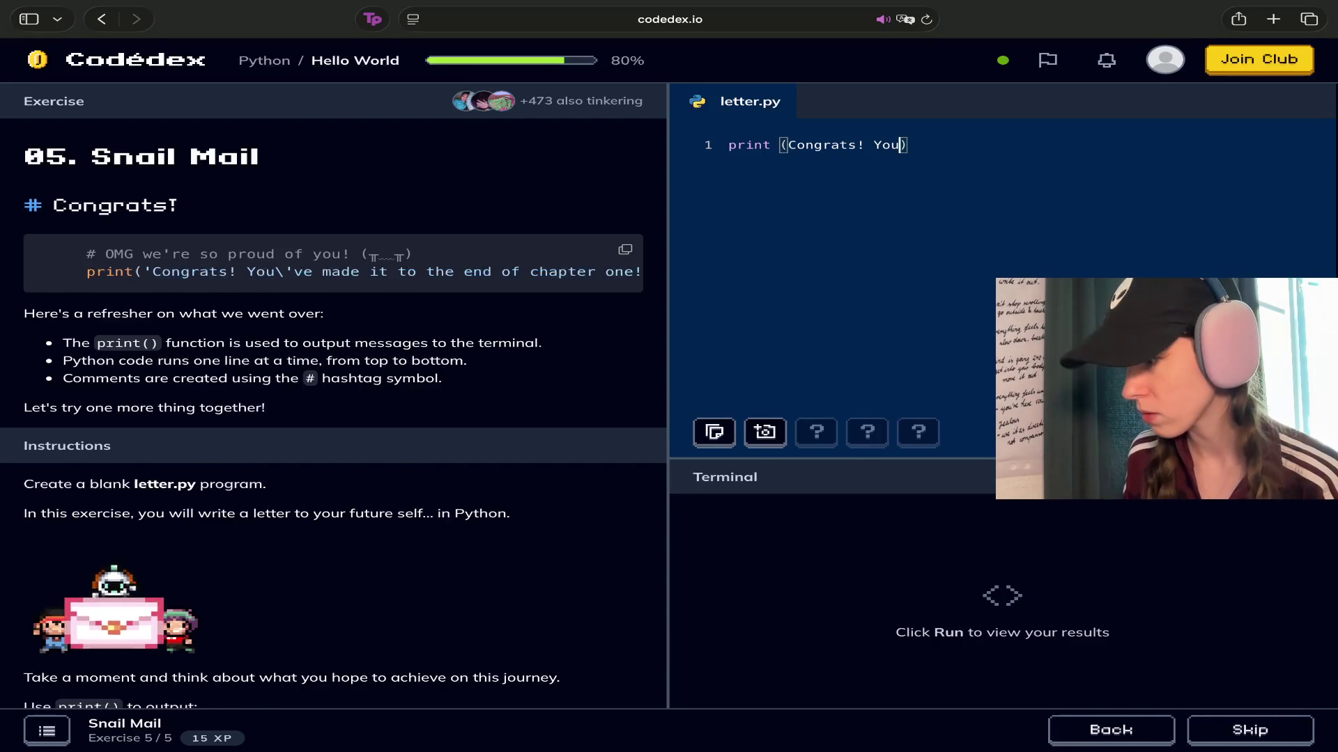
# - Adjust the page zoom and try a backslash after You, then remove it
pyautogui.press('super+minus')
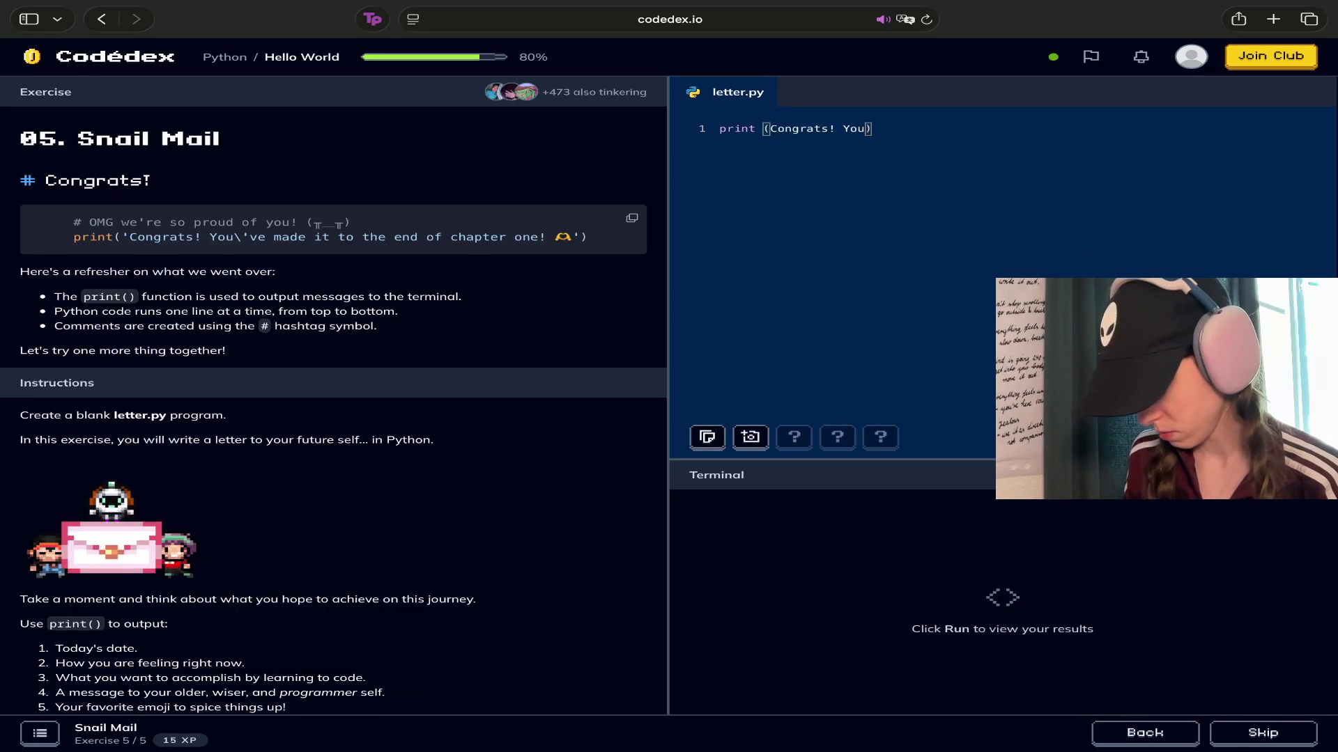
pyautogui.press('super+plus')
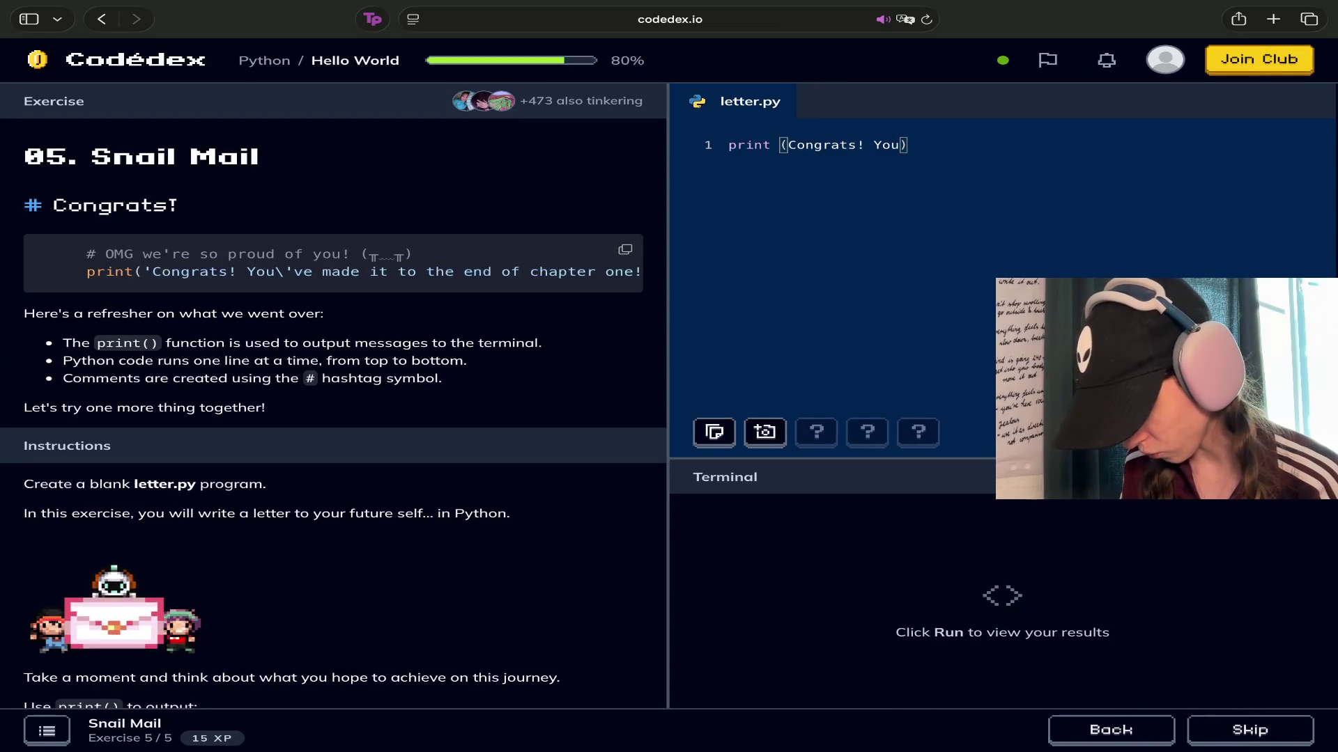
pyautogui.press('super+slash')
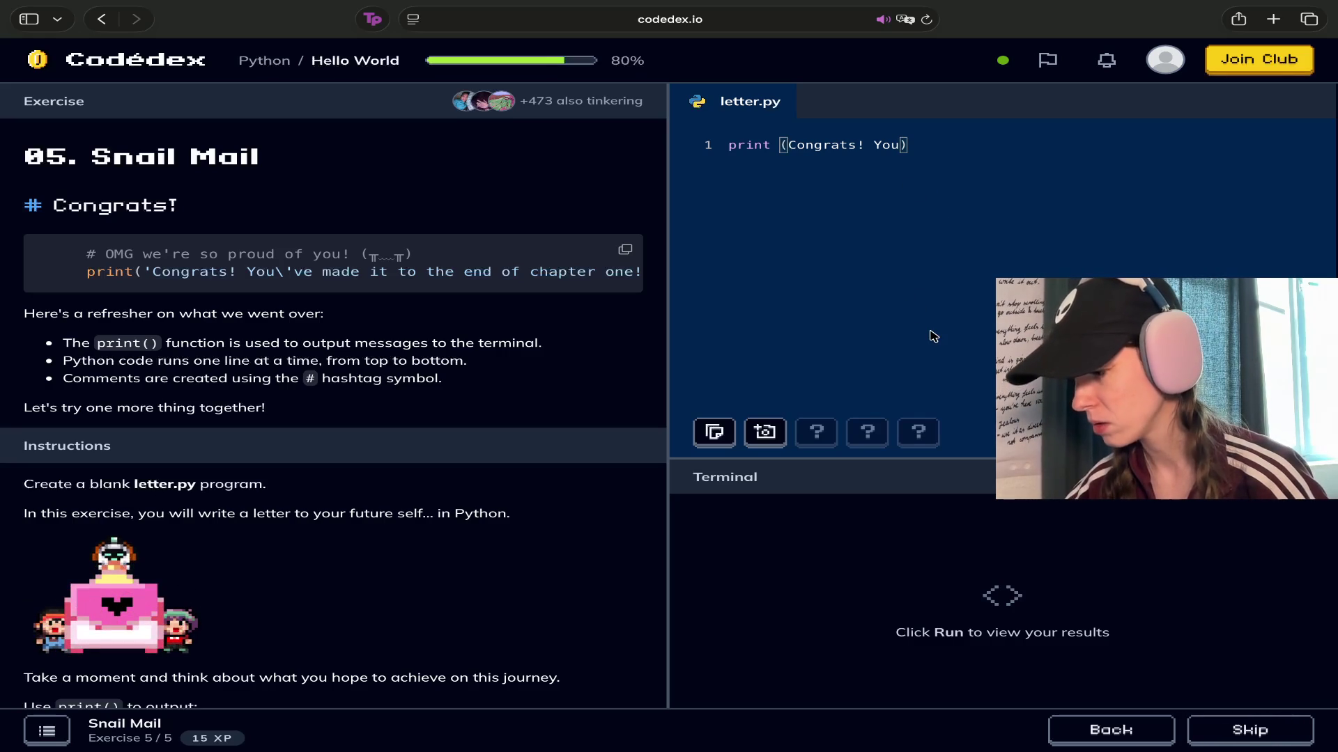
pyautogui.write('\\')
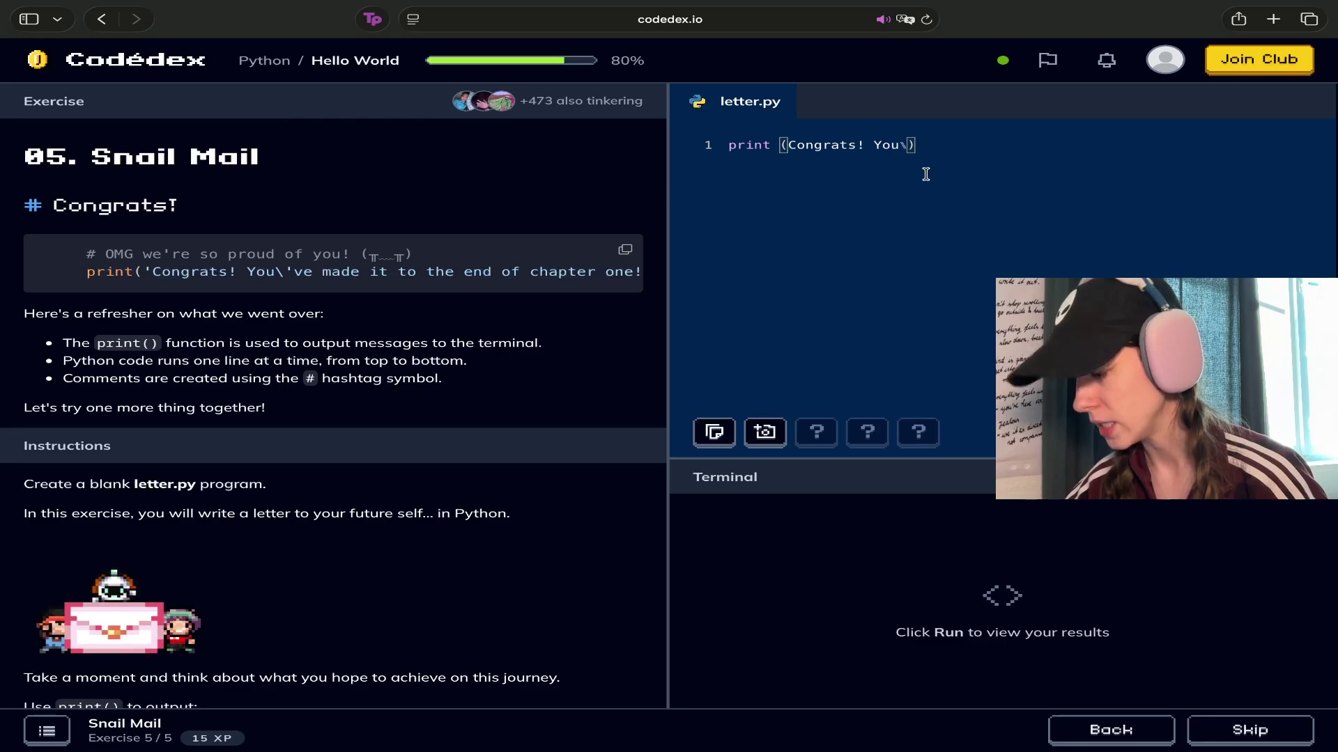
pyautogui.press('BackSpace')
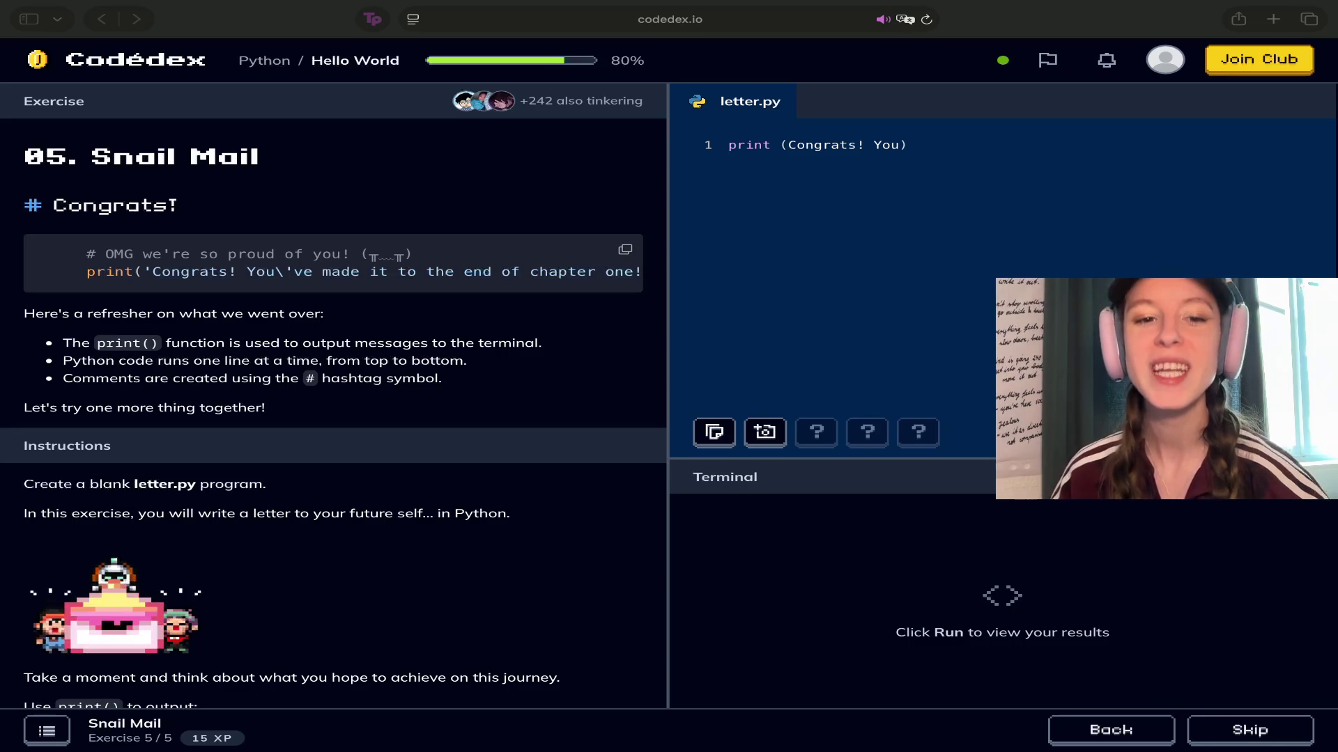
# - Append \'ve after You on line 1 so the apostrophe is escaped
pyautogui.click(914, 147)
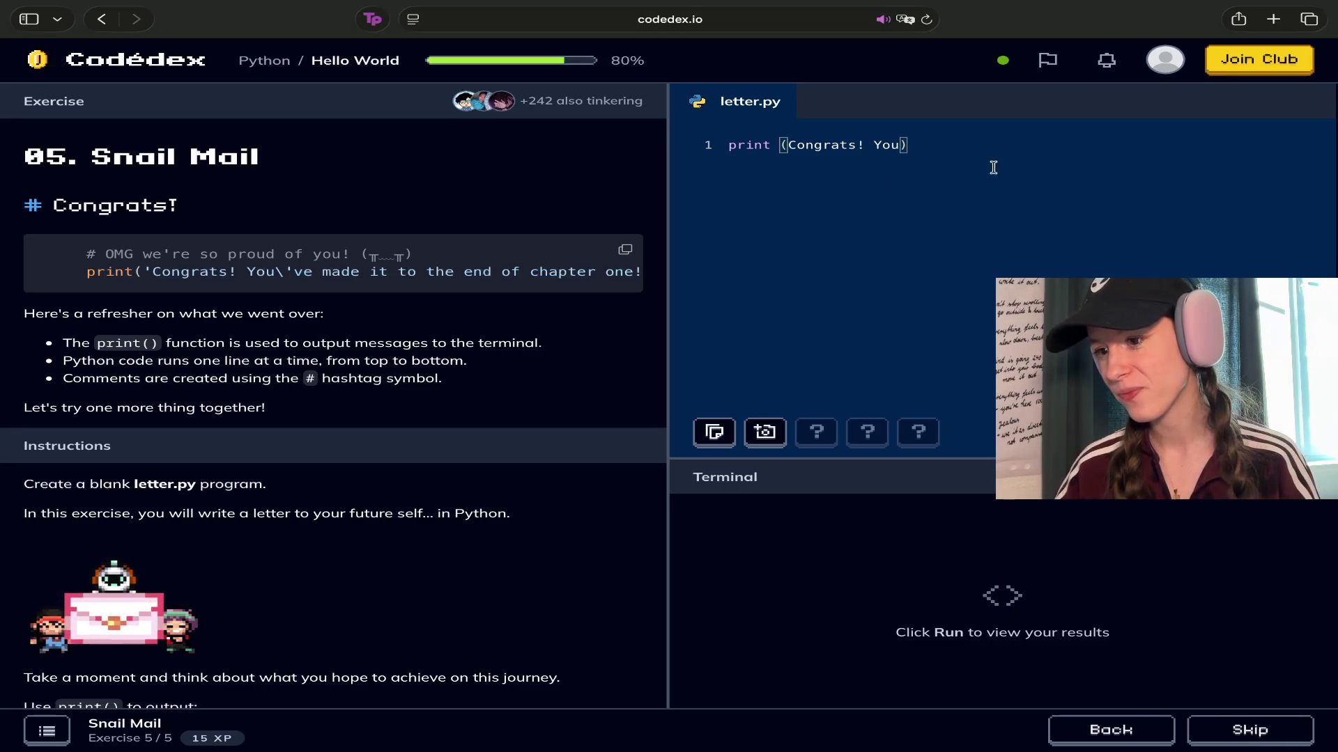
pyautogui.write('\\')
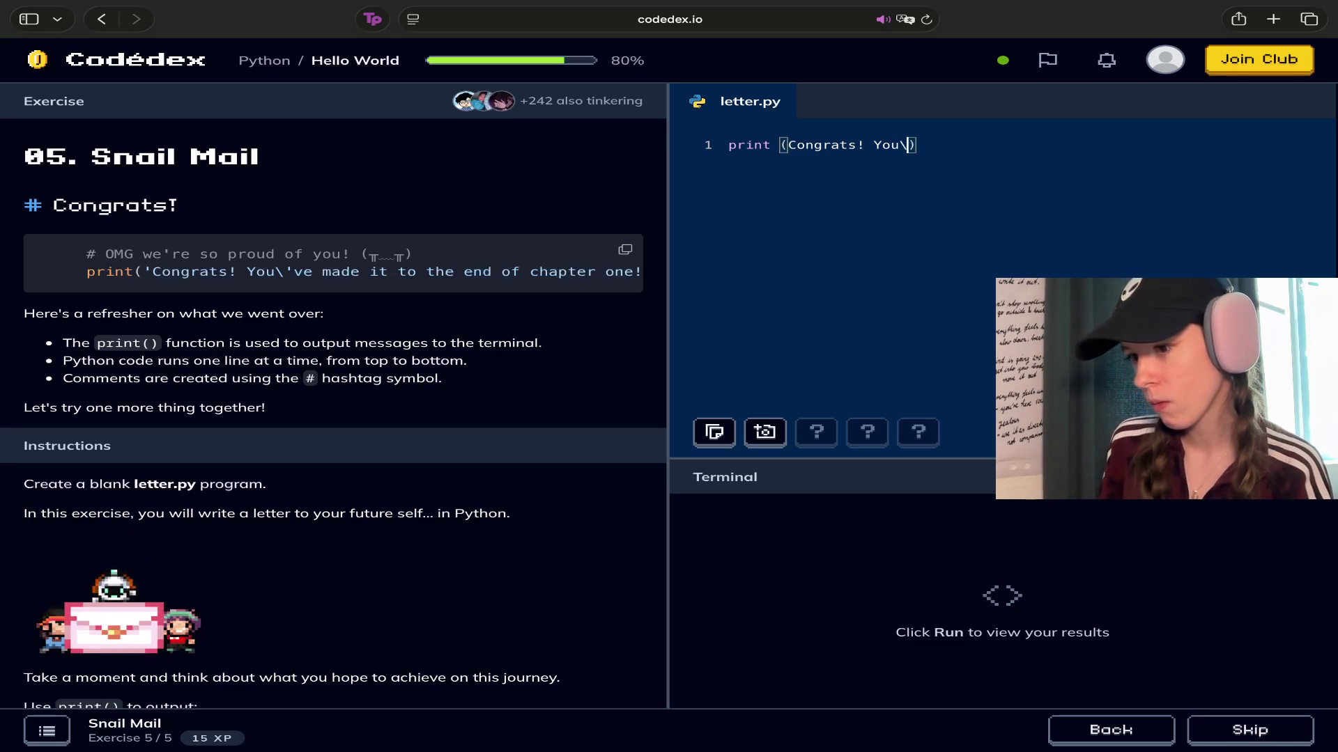
pyautogui.press('BackSpace')
pyautogui.write("'")
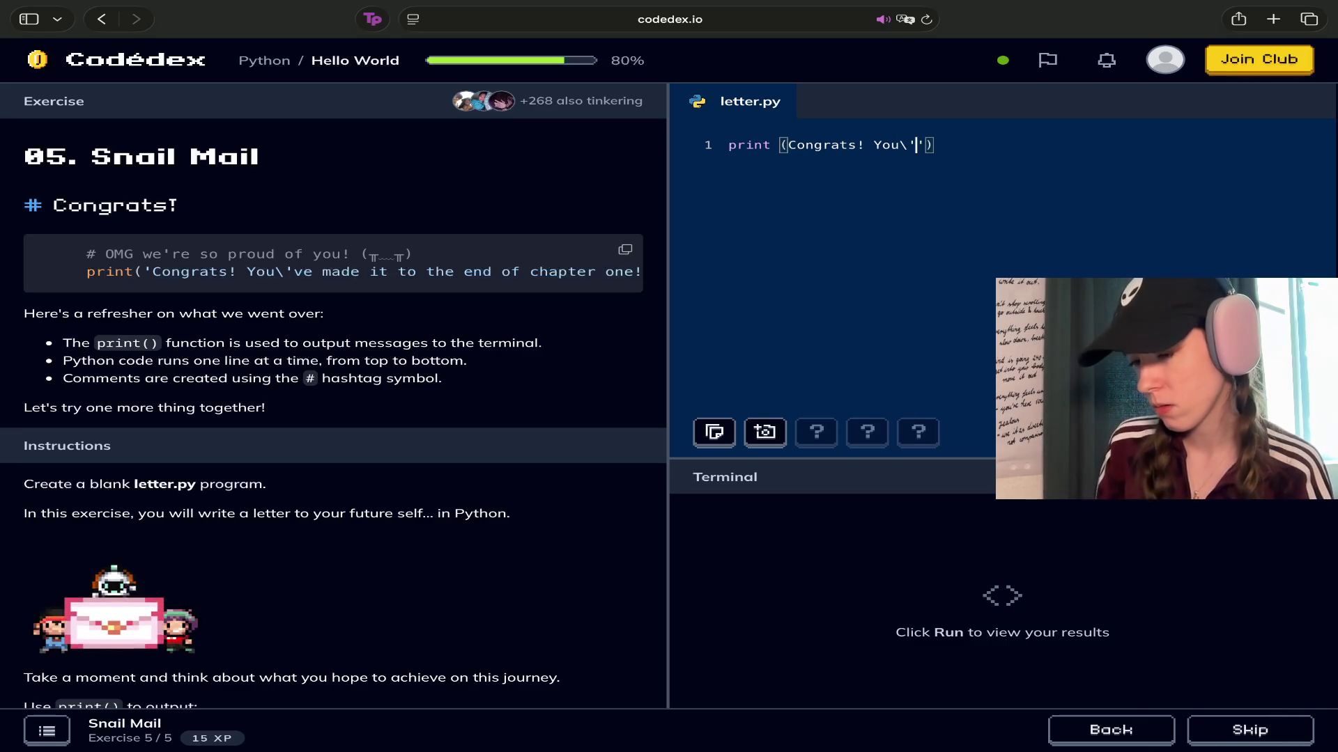
pyautogui.write('ve')
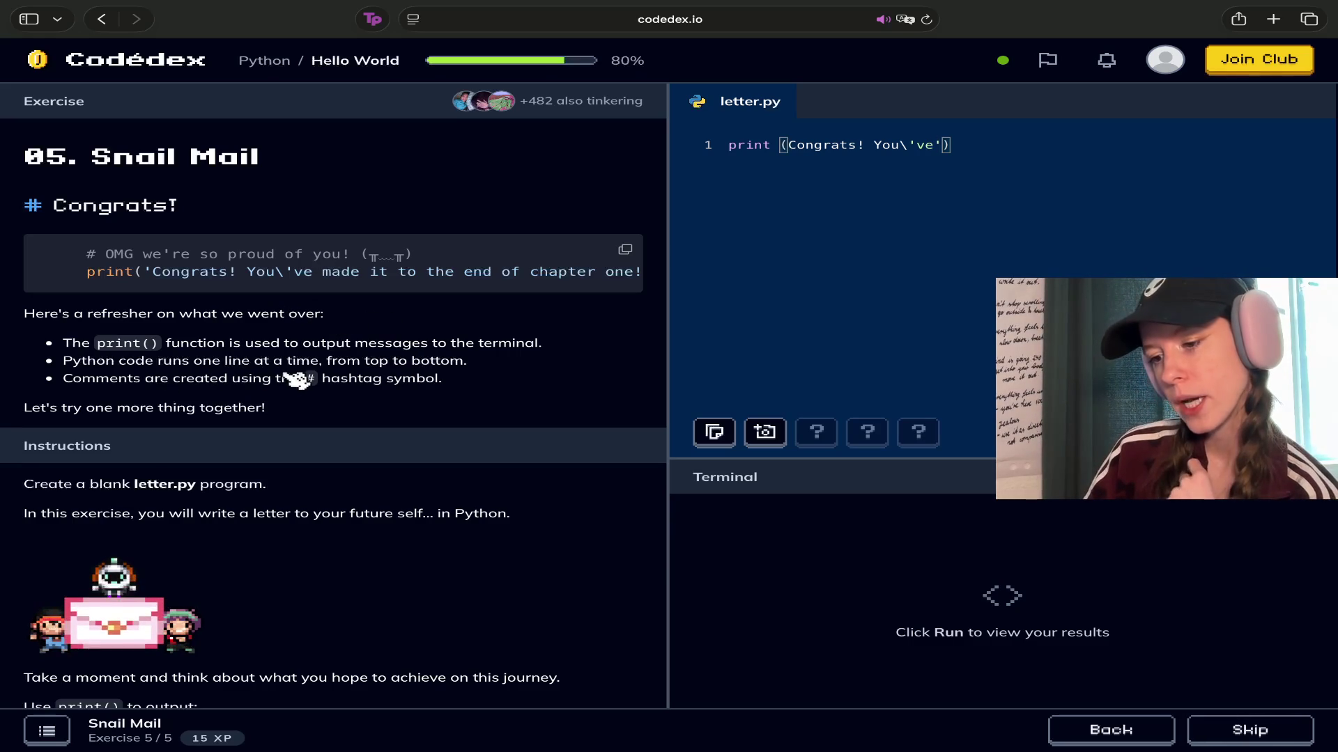
# - Read the instructions and delete the old Congrats print line from letter.py
pyautogui.scroll(-1, 405, 346)
pyautogui.scroll(-4, 404, 346)
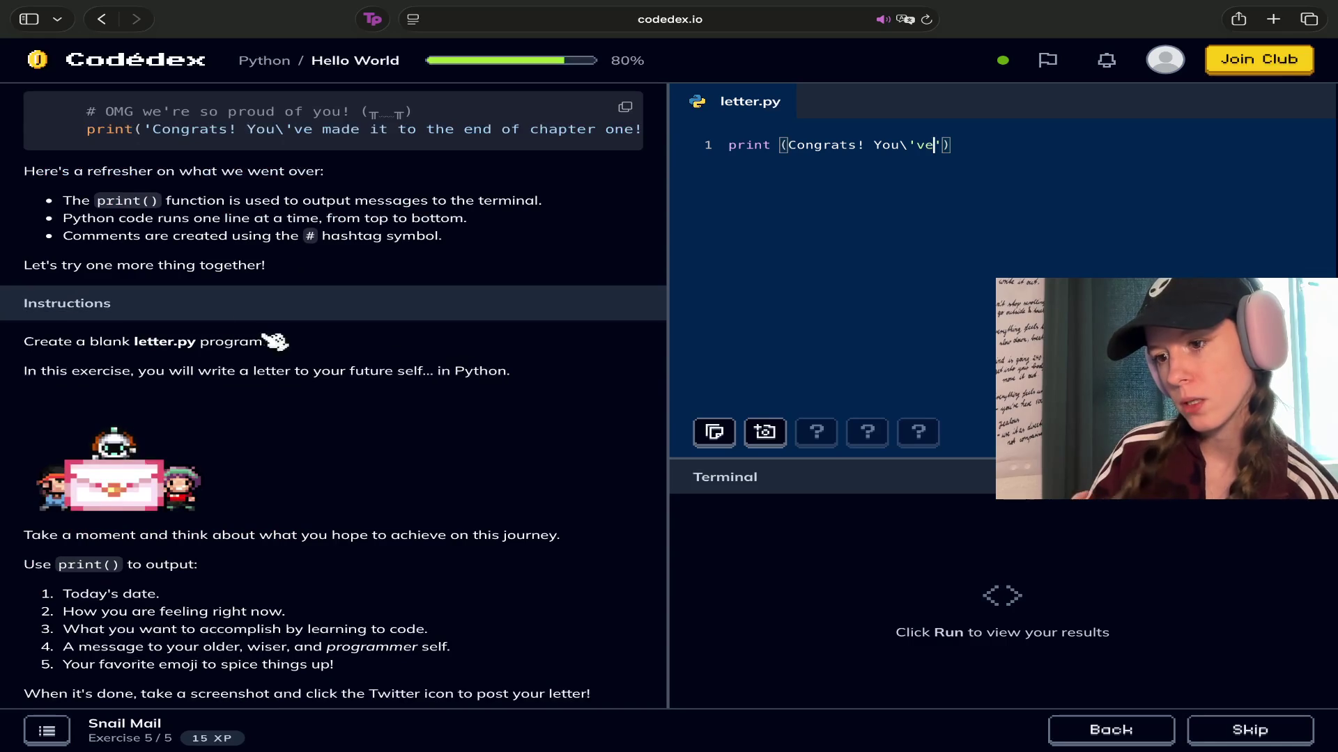
pyautogui.scroll(-4, 328, 346)
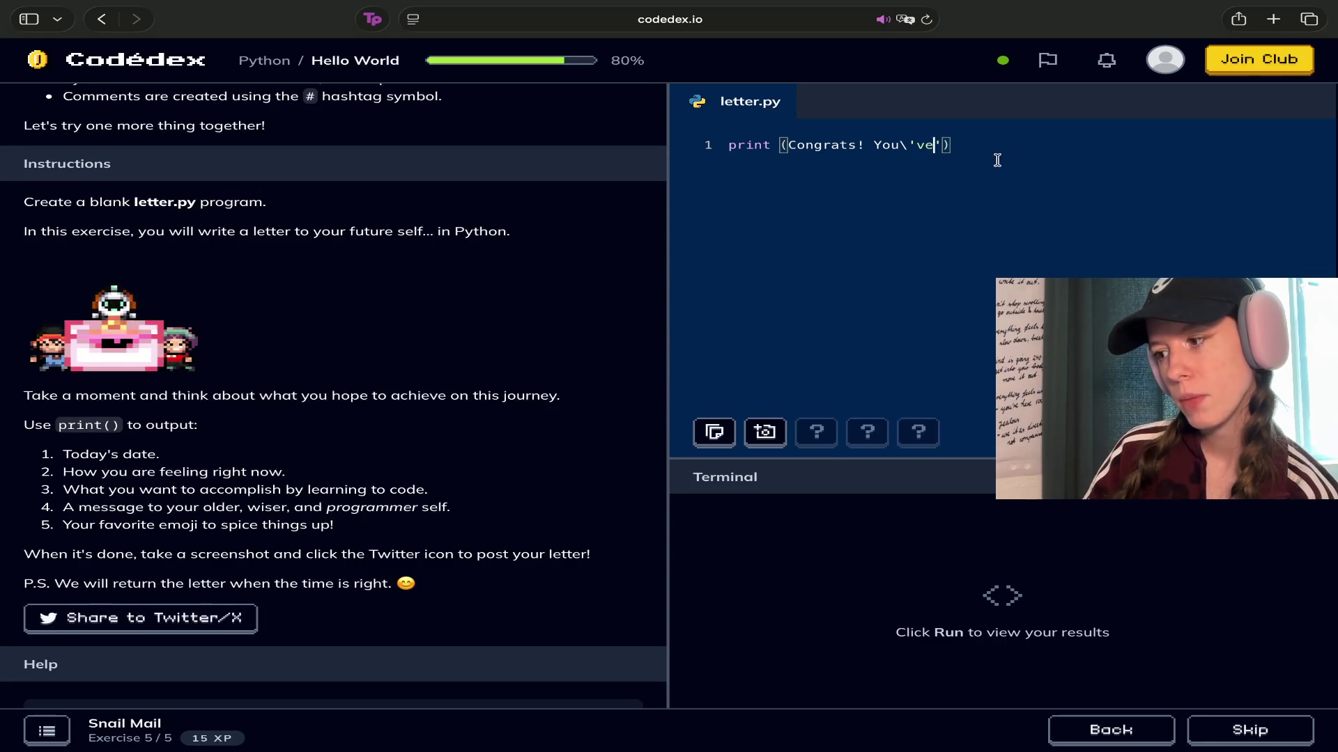
pyautogui.moveTo(974, 152); pyautogui.dragTo(729, 132)
pyautogui.press('BackSpace')
# - Read through the remaining instructions down to the Help section
pyautogui.scroll(-1, 393, 180)
pyautogui.scroll(-1, 393, 180)
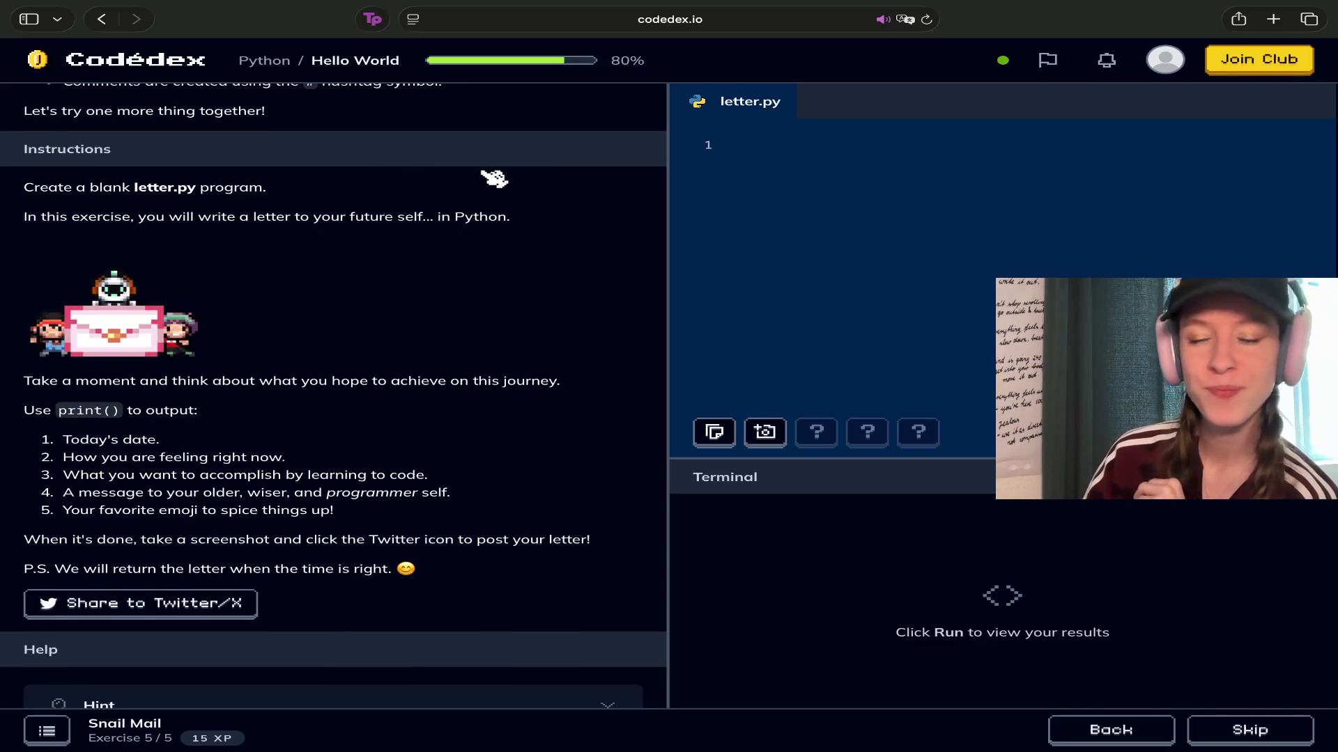
pyautogui.scroll(-1, 438, 247)
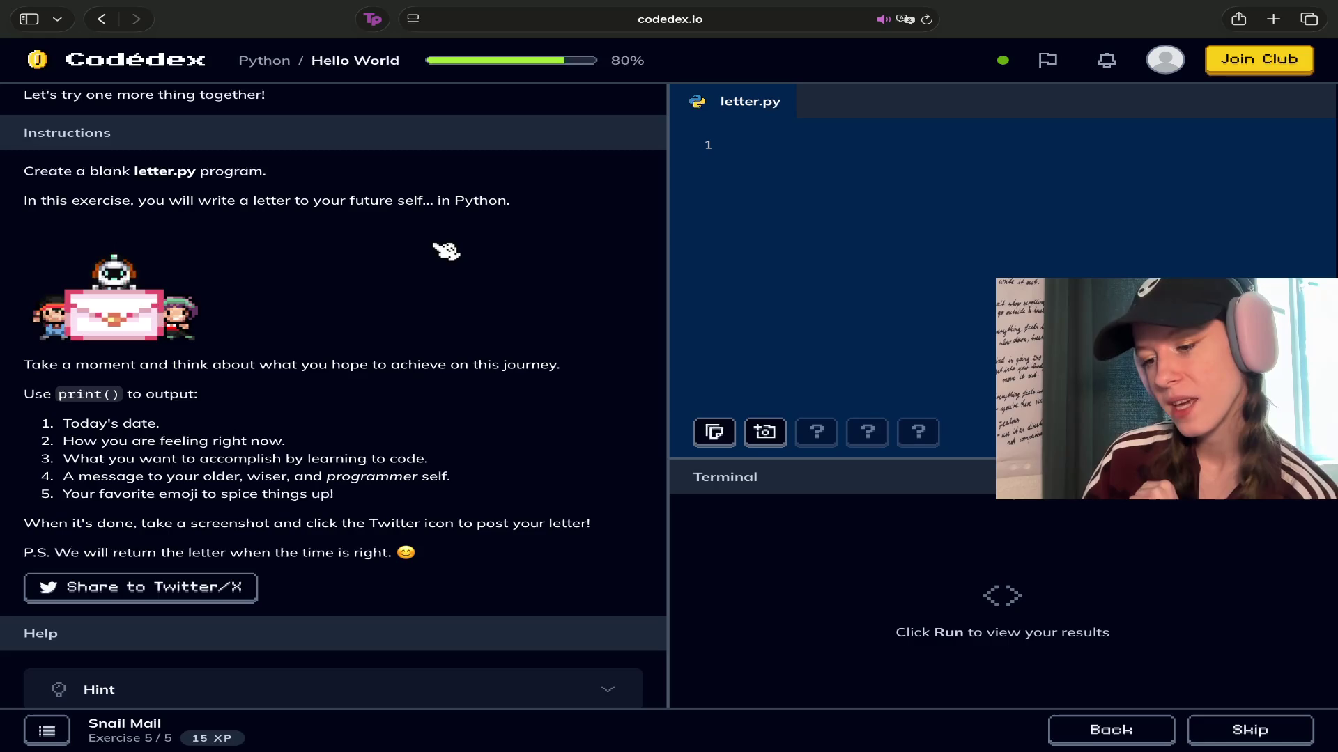
pyautogui.scroll(-5, 442, 258)
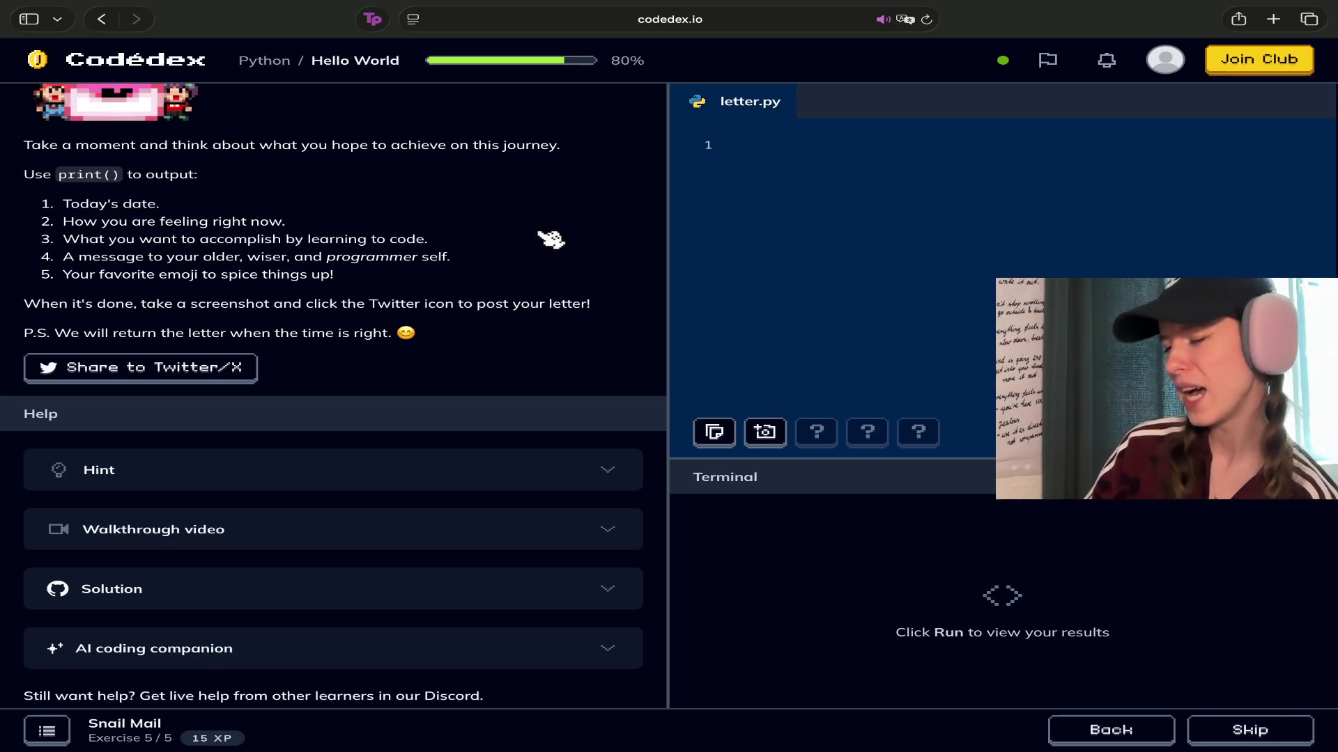
pyautogui.scroll(-1, 433, 260)
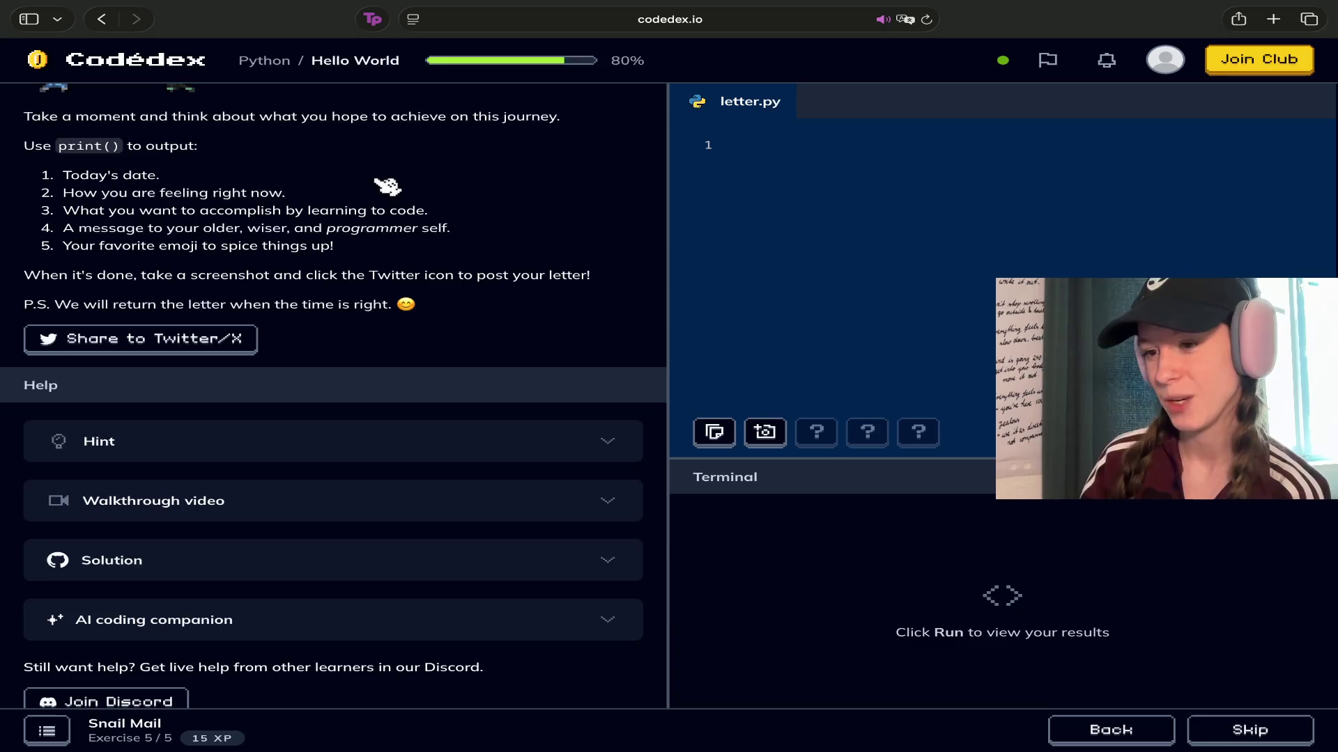
pyautogui.scroll(2, 324, 376)
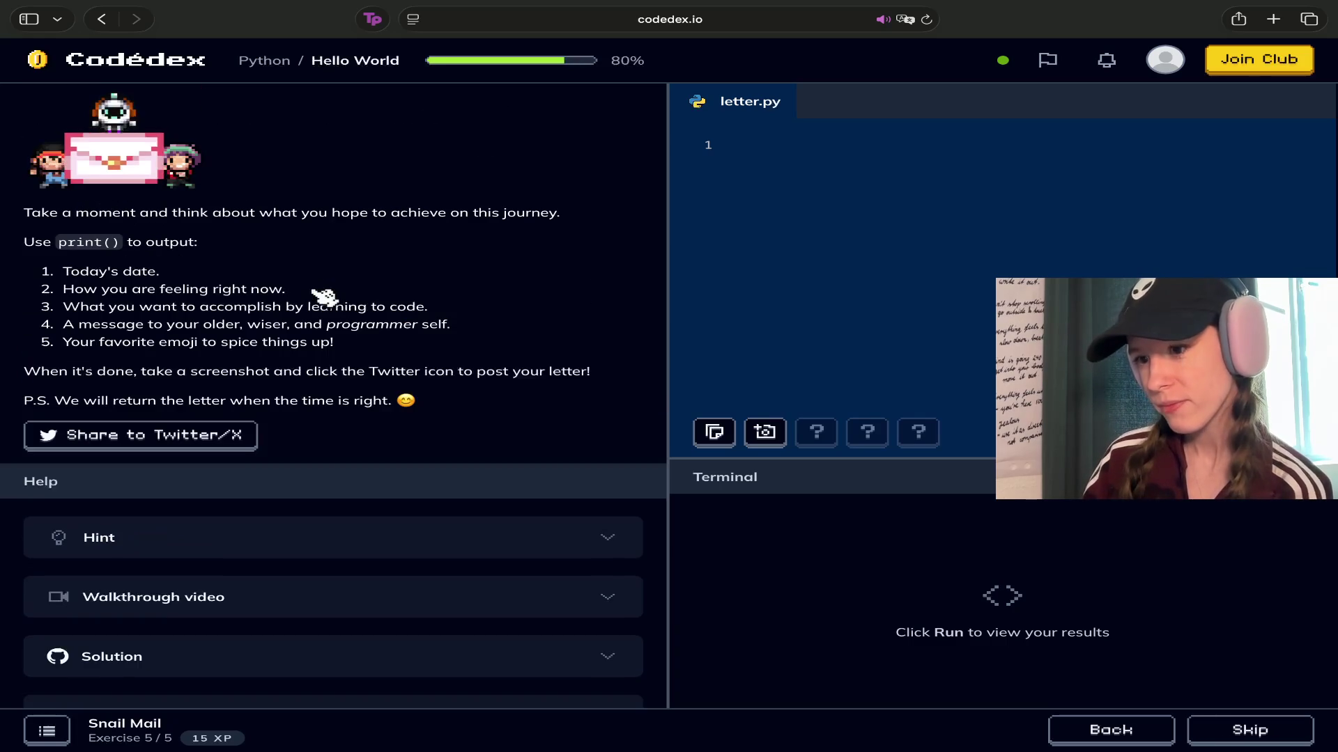
pyautogui.click(773, 143)
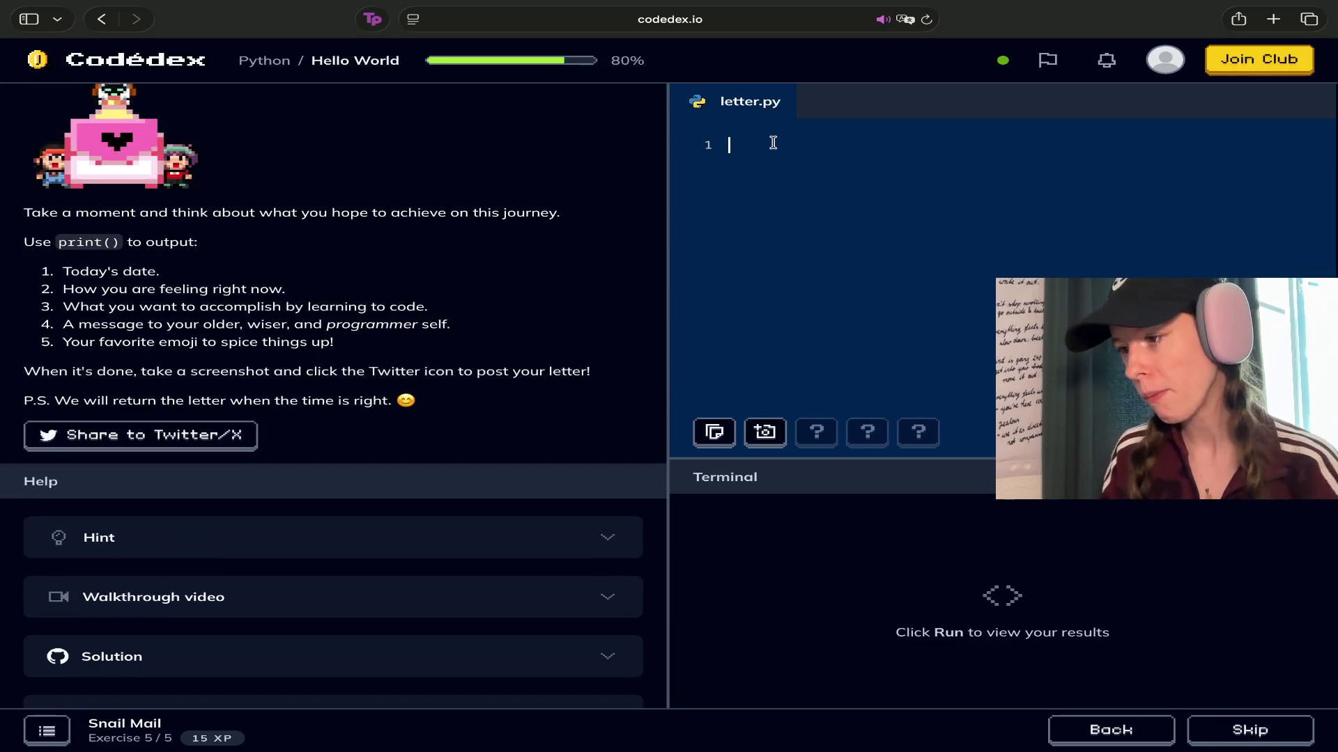
# - Write print('5th Mai 2026') on line 1 and start a new line below it
pyautogui.write("print ('")
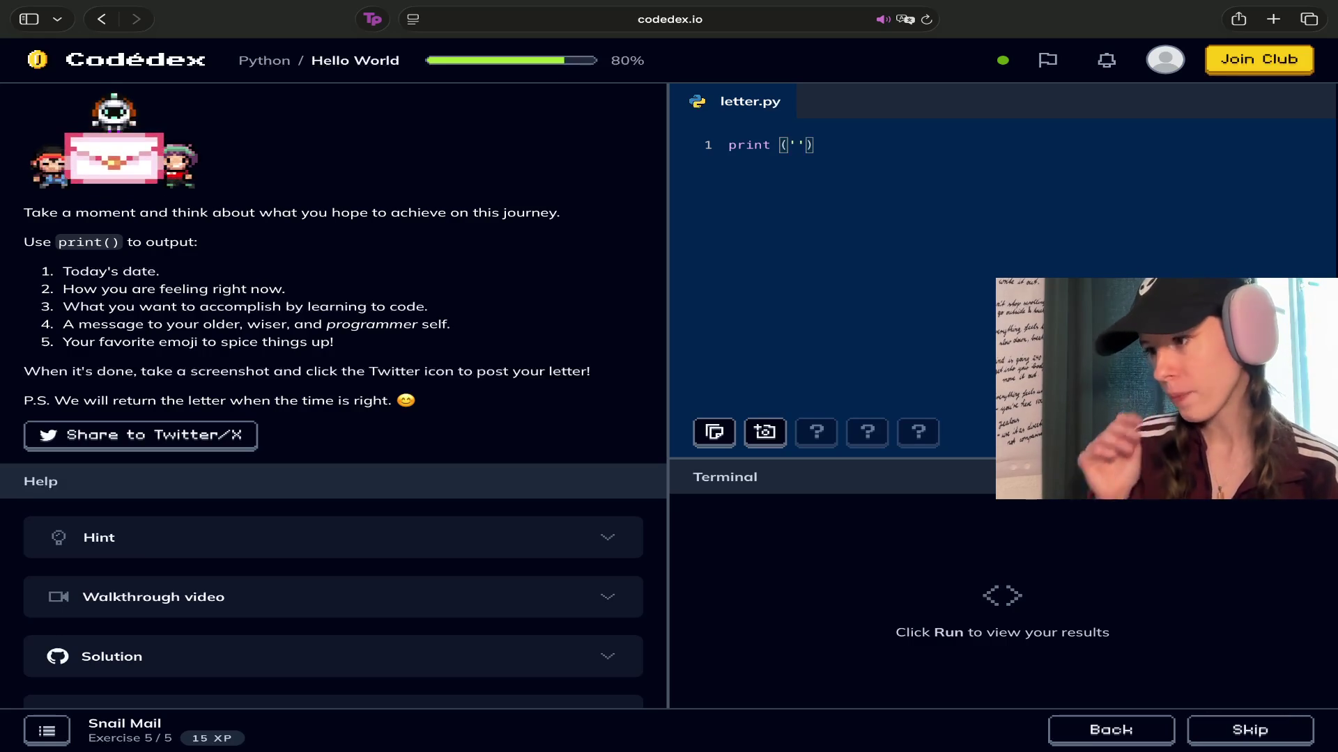
pyautogui.write('5.')
pyautogui.press('BackSpace')
pyautogui.write('th Mai')
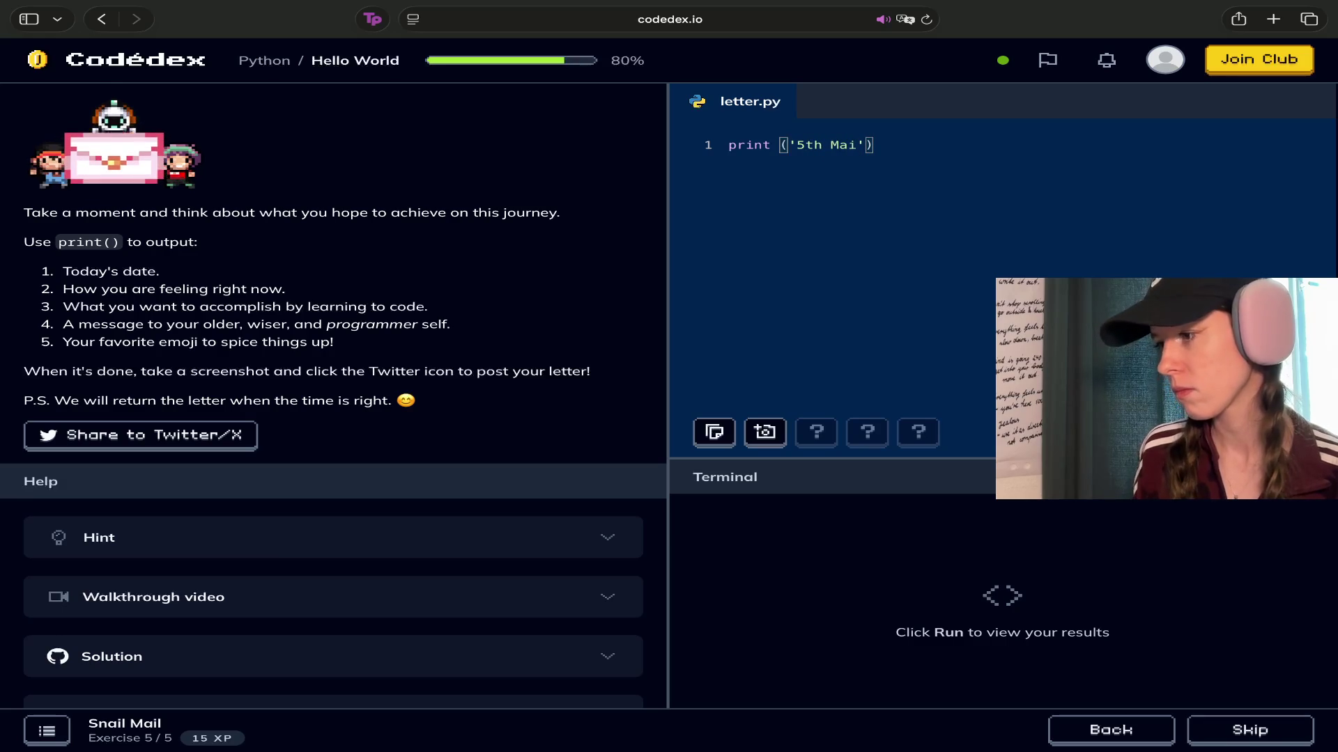
pyautogui.write(' 2026')
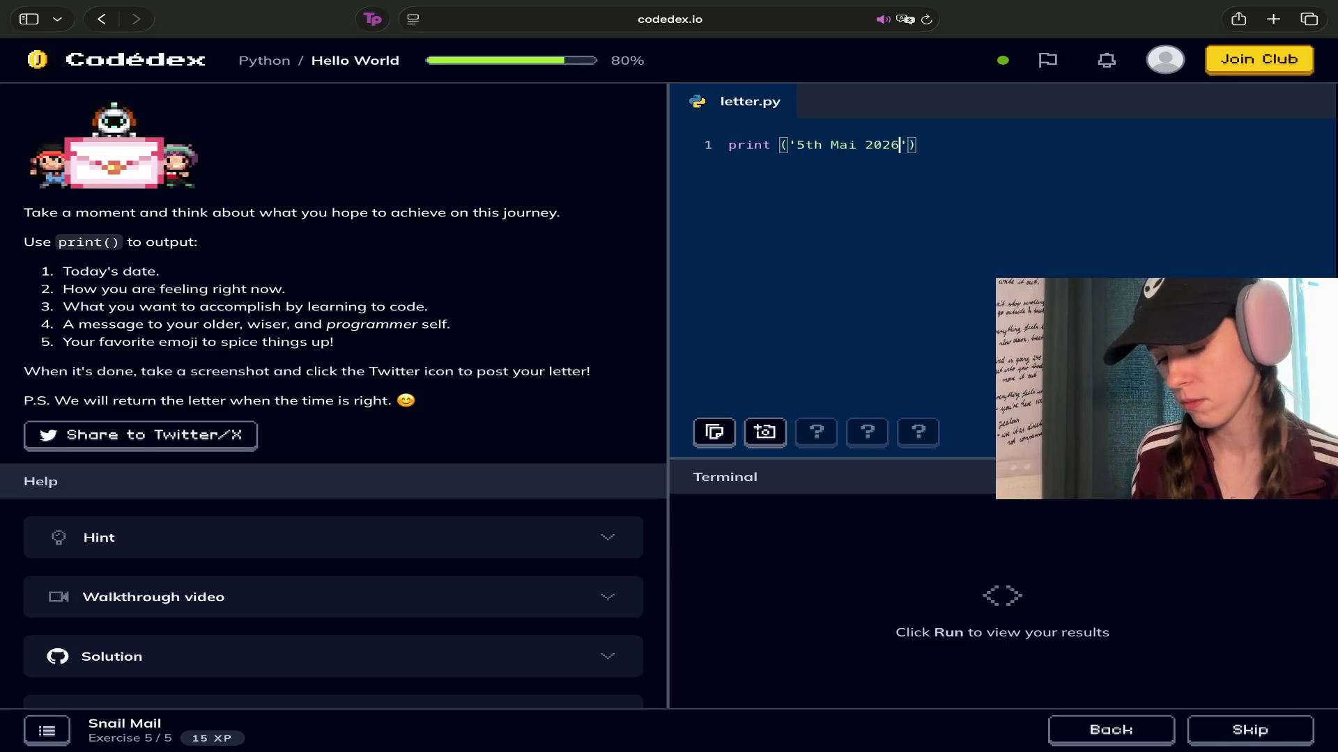
pyautogui.press('BackSpace')
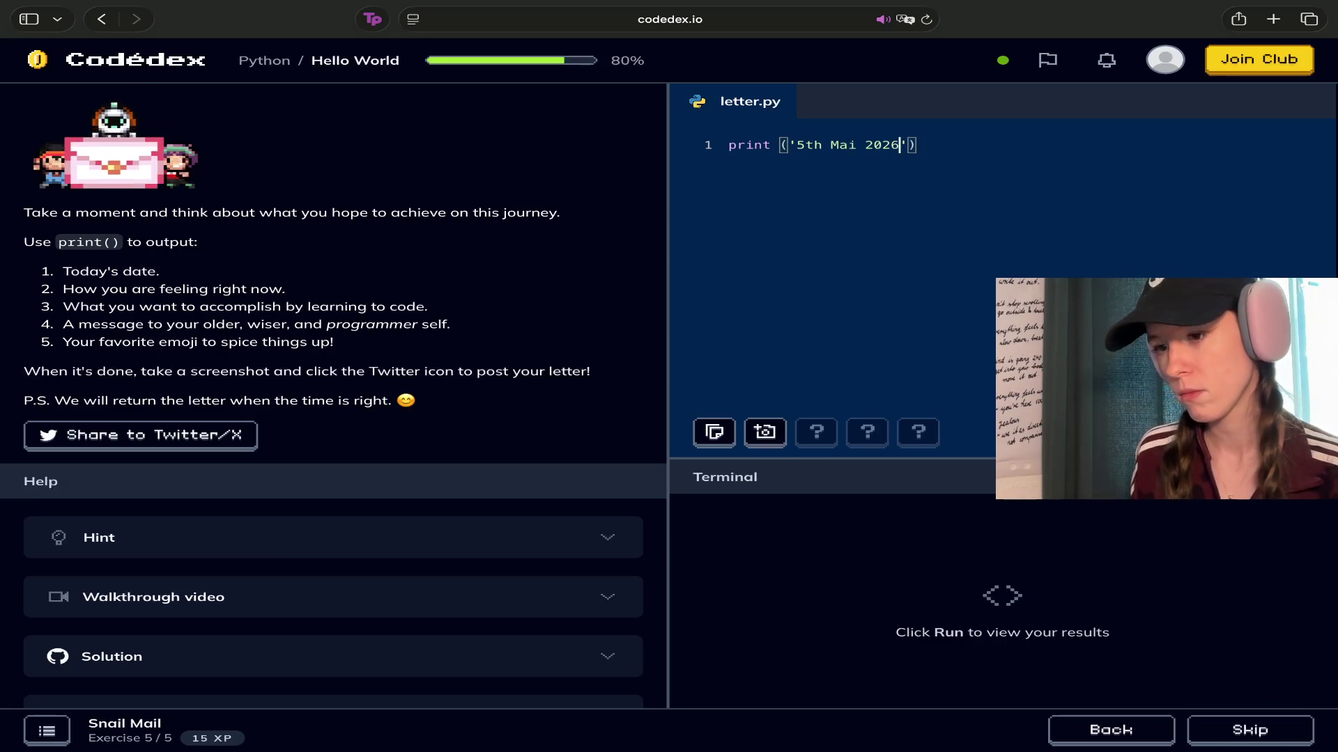
pyautogui.press('Return')
pyautogui.press('BackSpace')
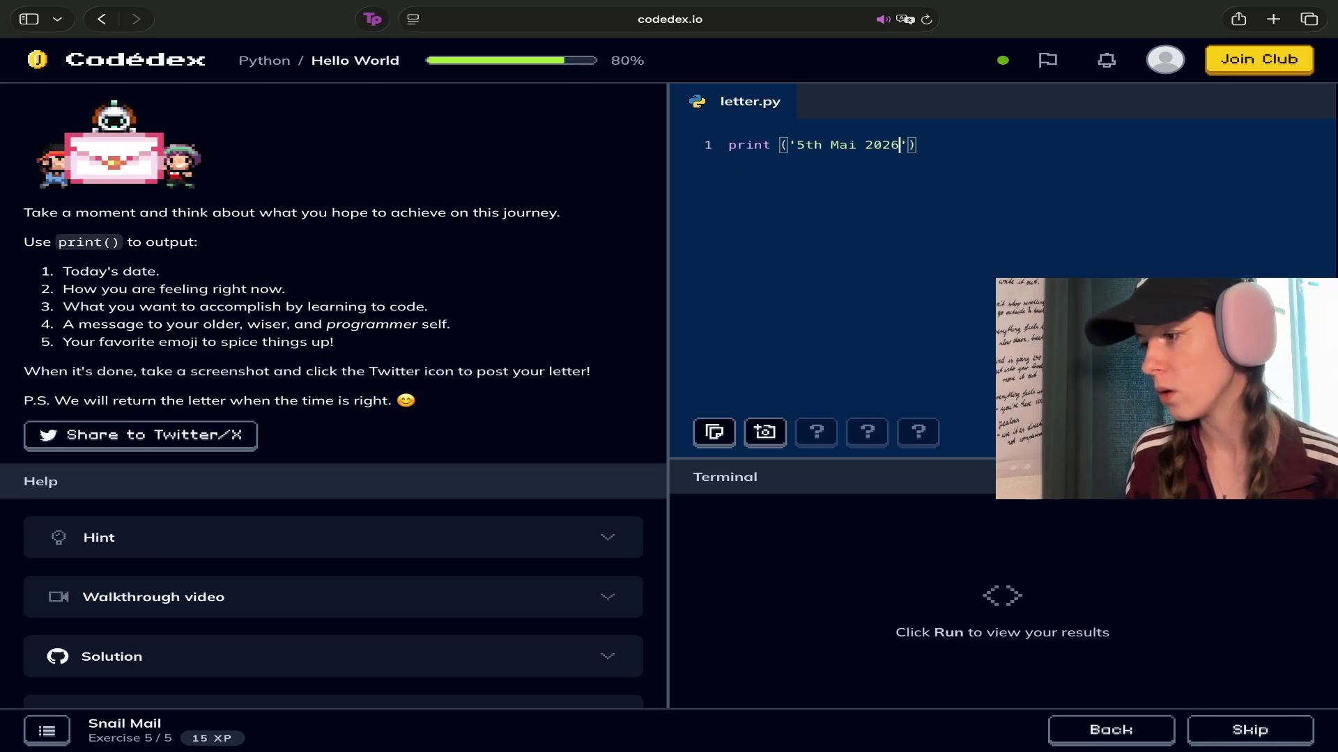
pyautogui.press('Return')
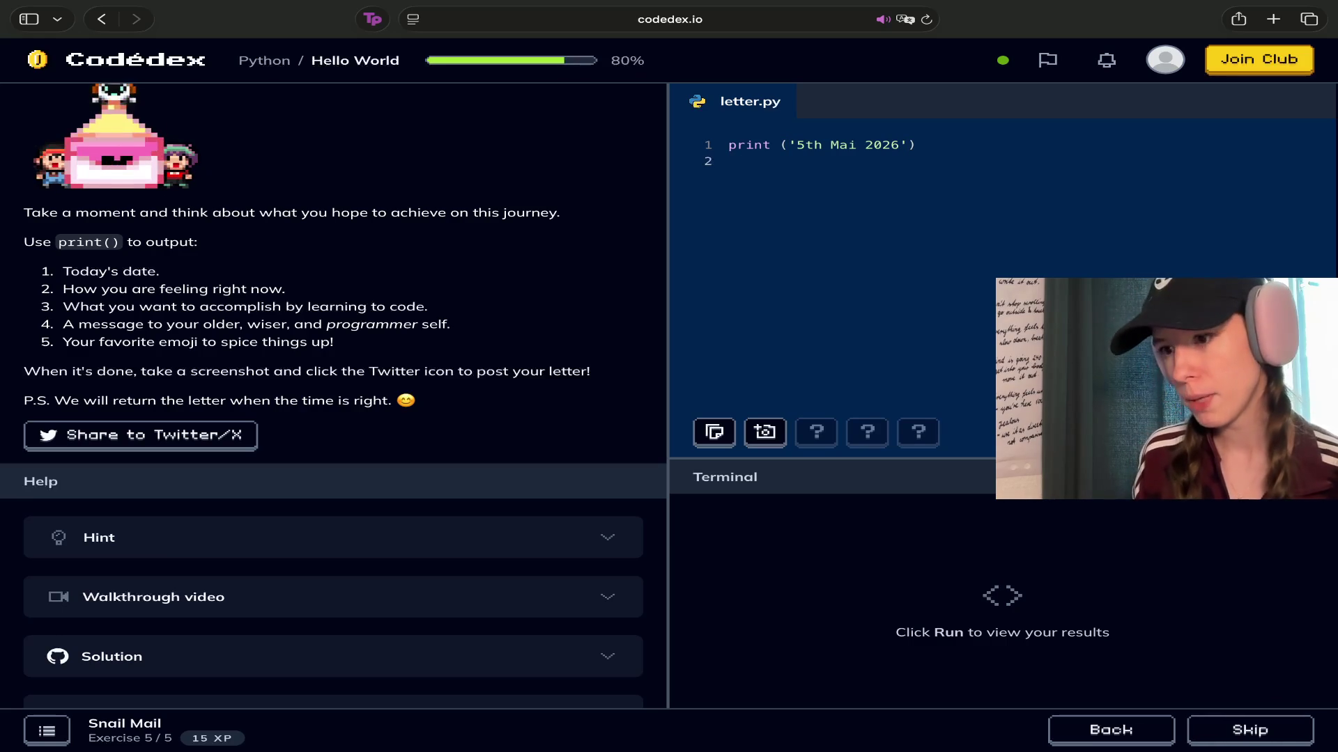
# - Print 'A bit hungry but also very excited and happy.' on line 2
pyautogui.write("print('")
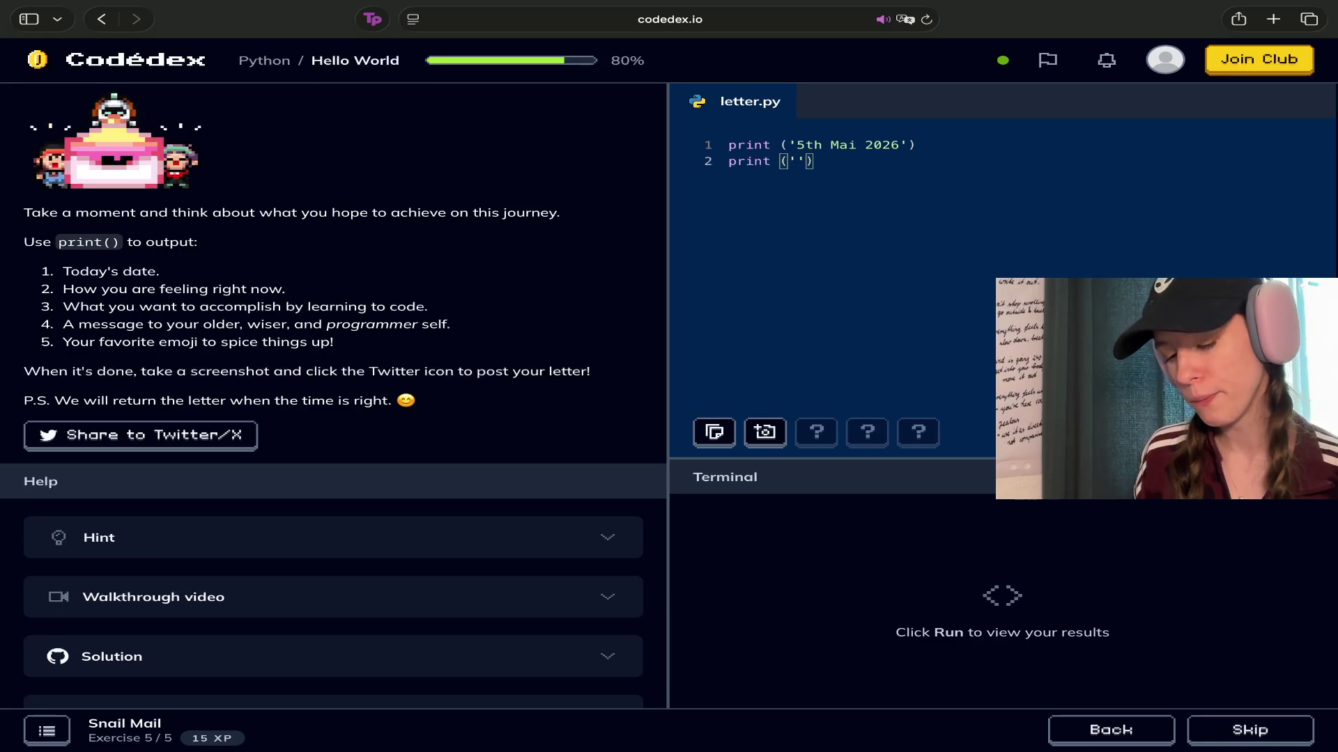
pyautogui.write('A bit gre')
pyautogui.press('BackSpace')
pyautogui.press('BackSpace')
pyautogui.press('BackSpace')
pyautogui.write('hungry but ')
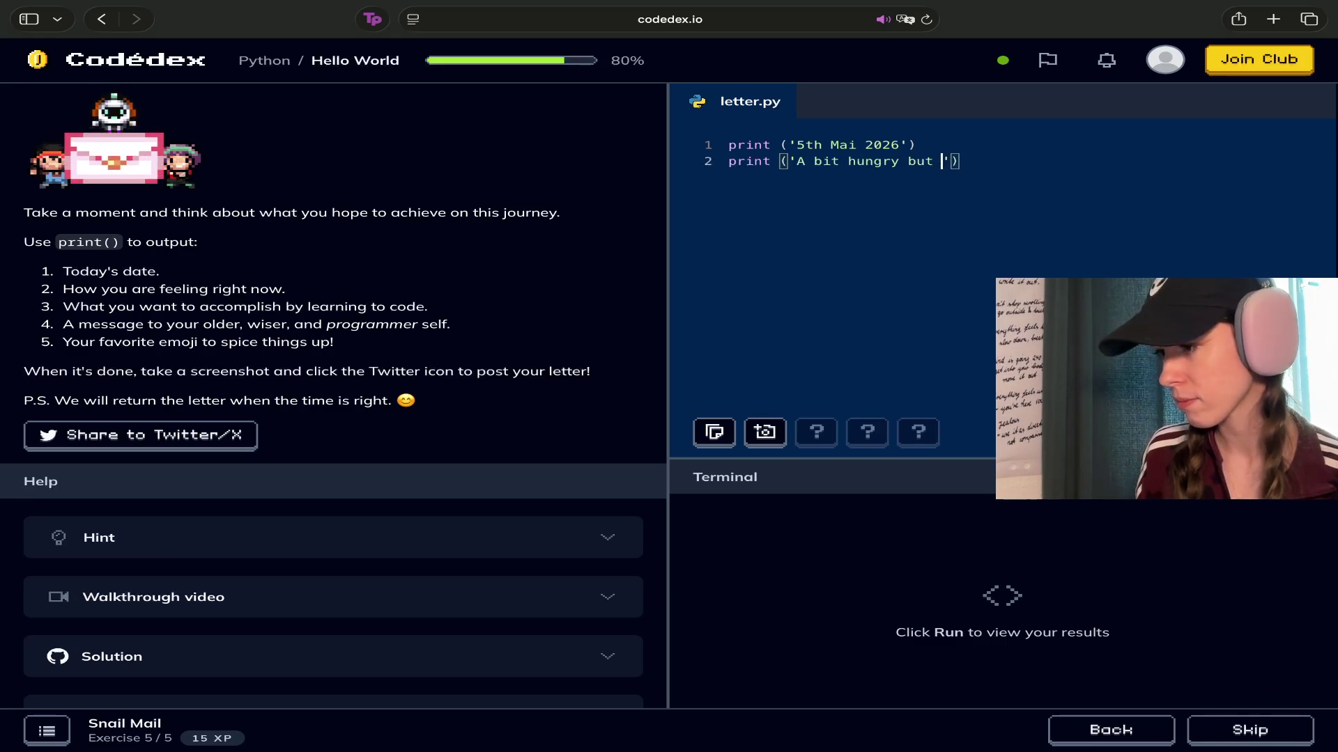
pyautogui.write('also very ')
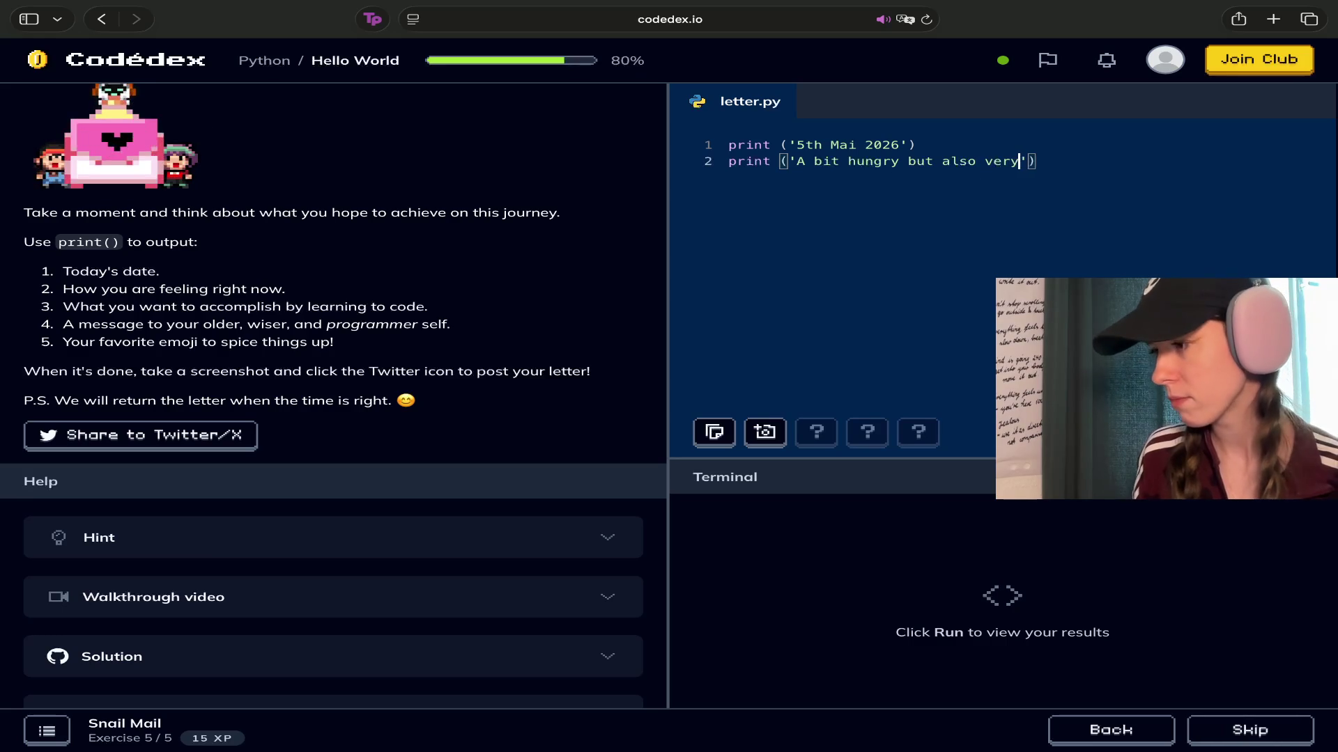
pyautogui.write('excited')
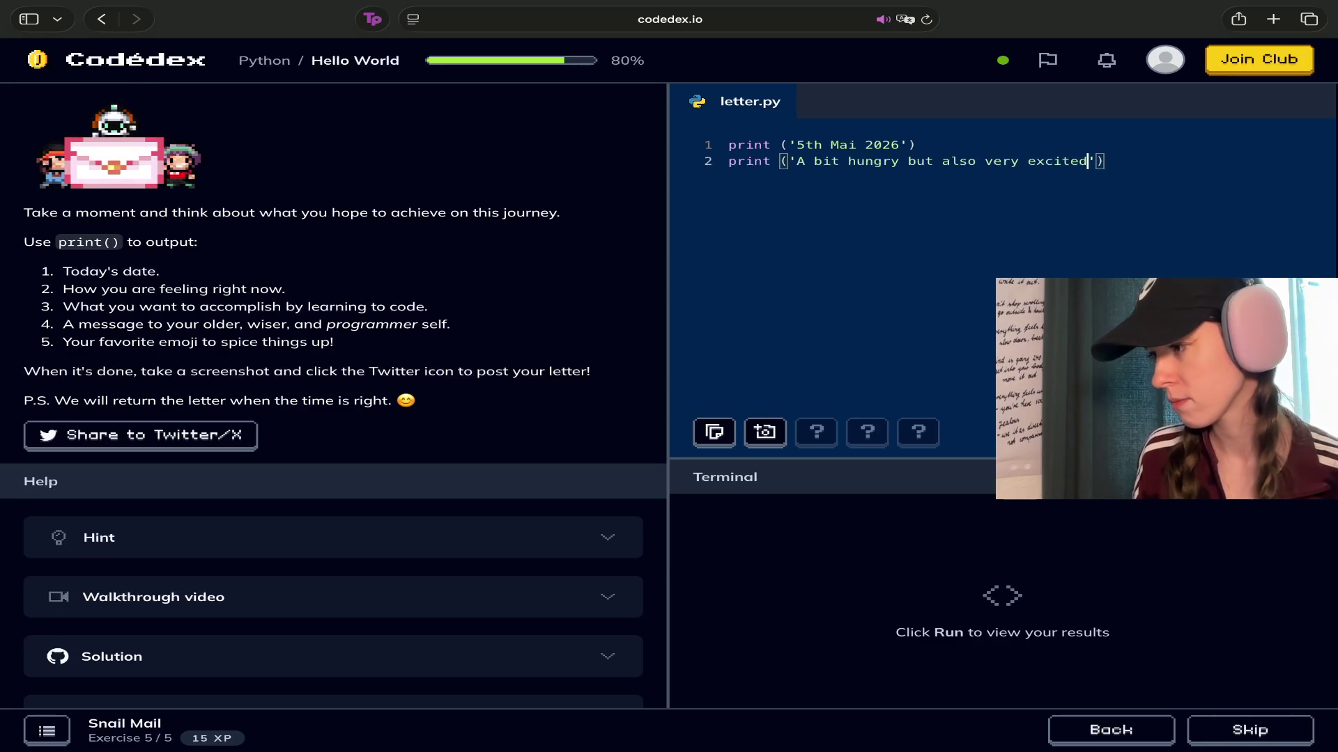
pyautogui.write(' and happy')
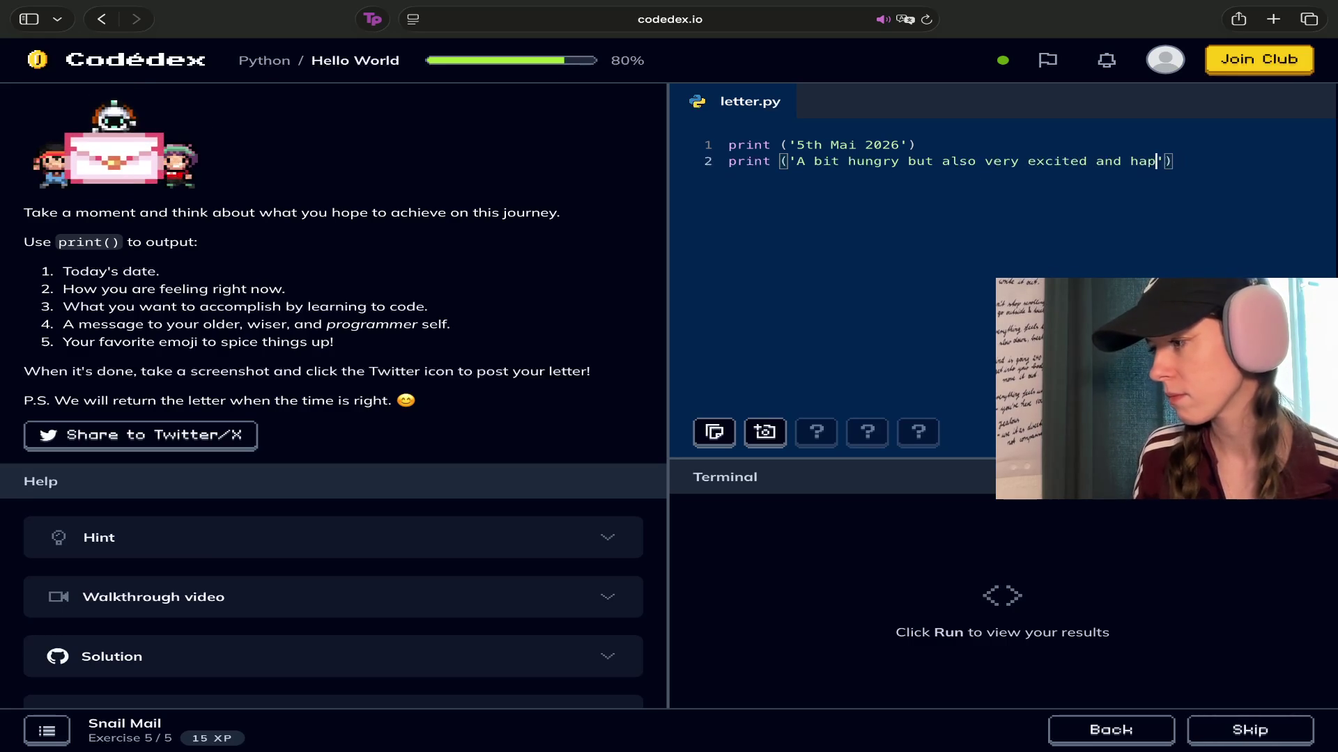
pyautogui.write('.')
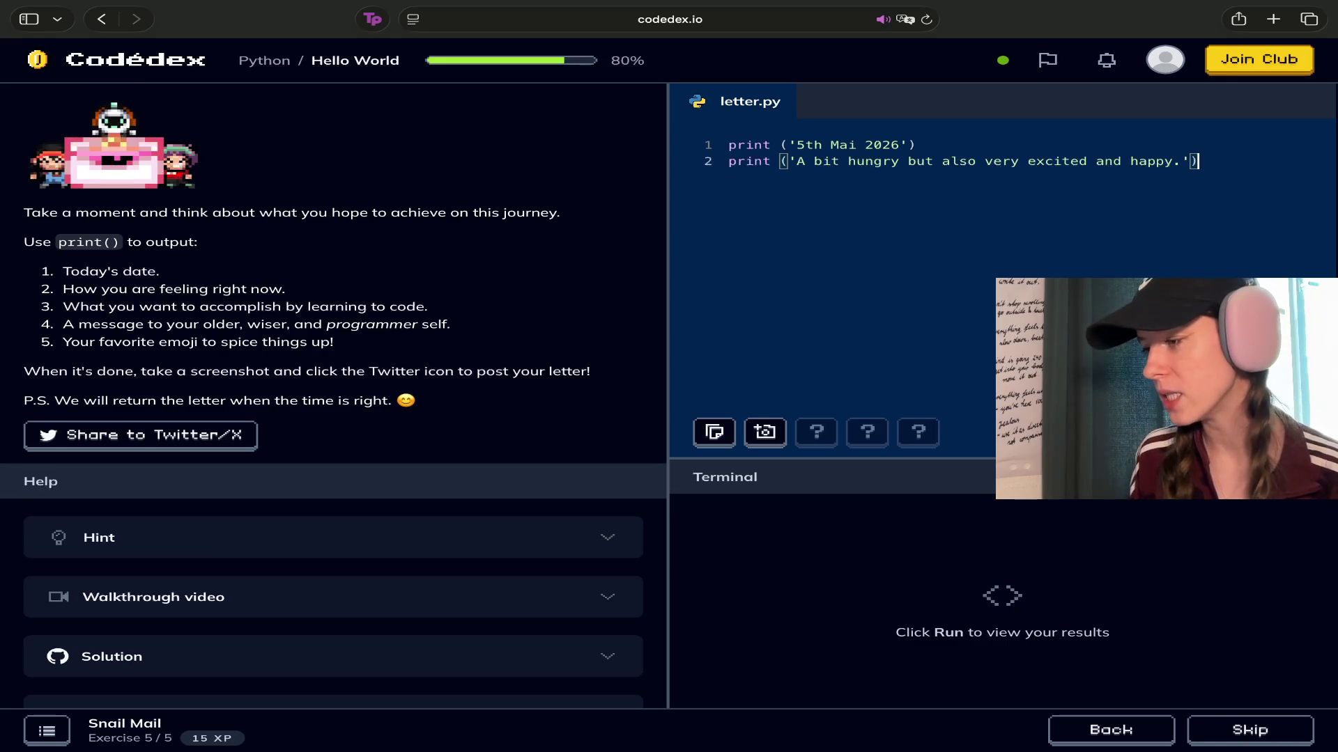
pyautogui.press('Return')
# - Print 'I would like to be able to make a violent cat game.' and begin line 4's print
pyautogui.write('print')
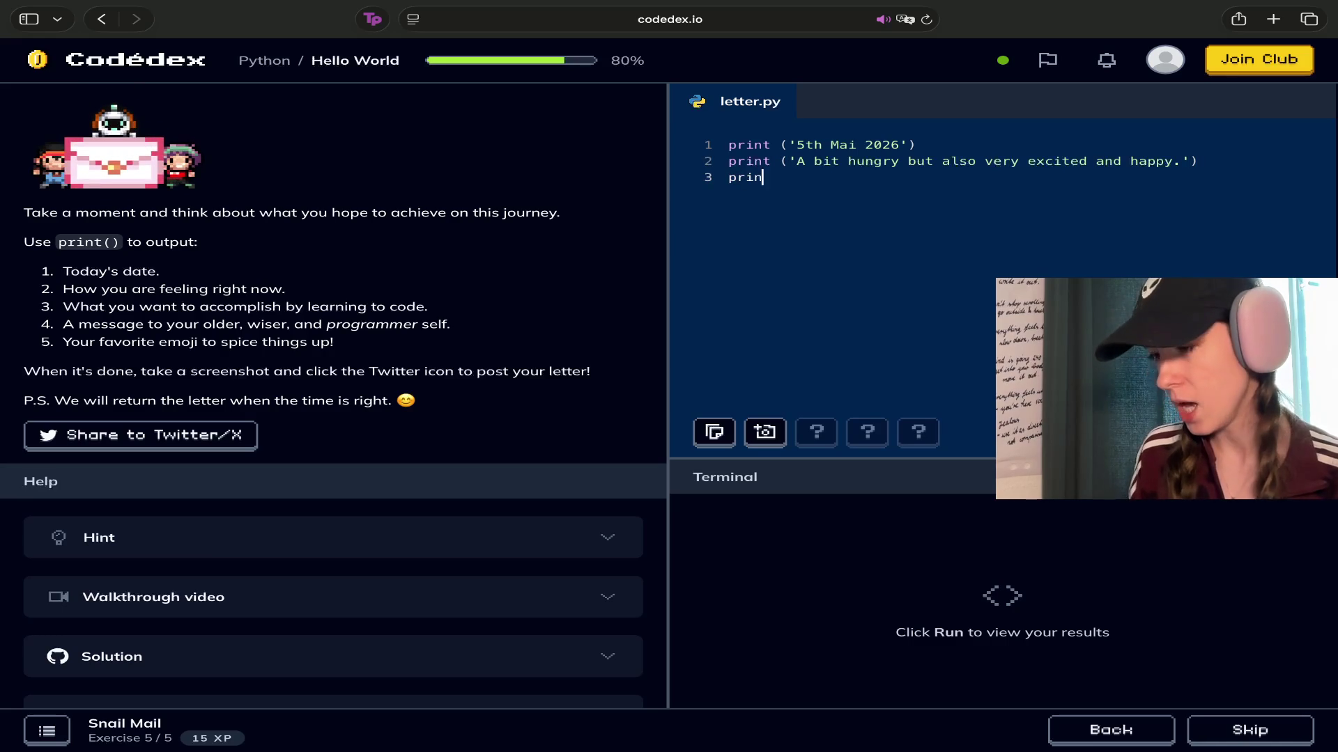
pyautogui.write(" ('")
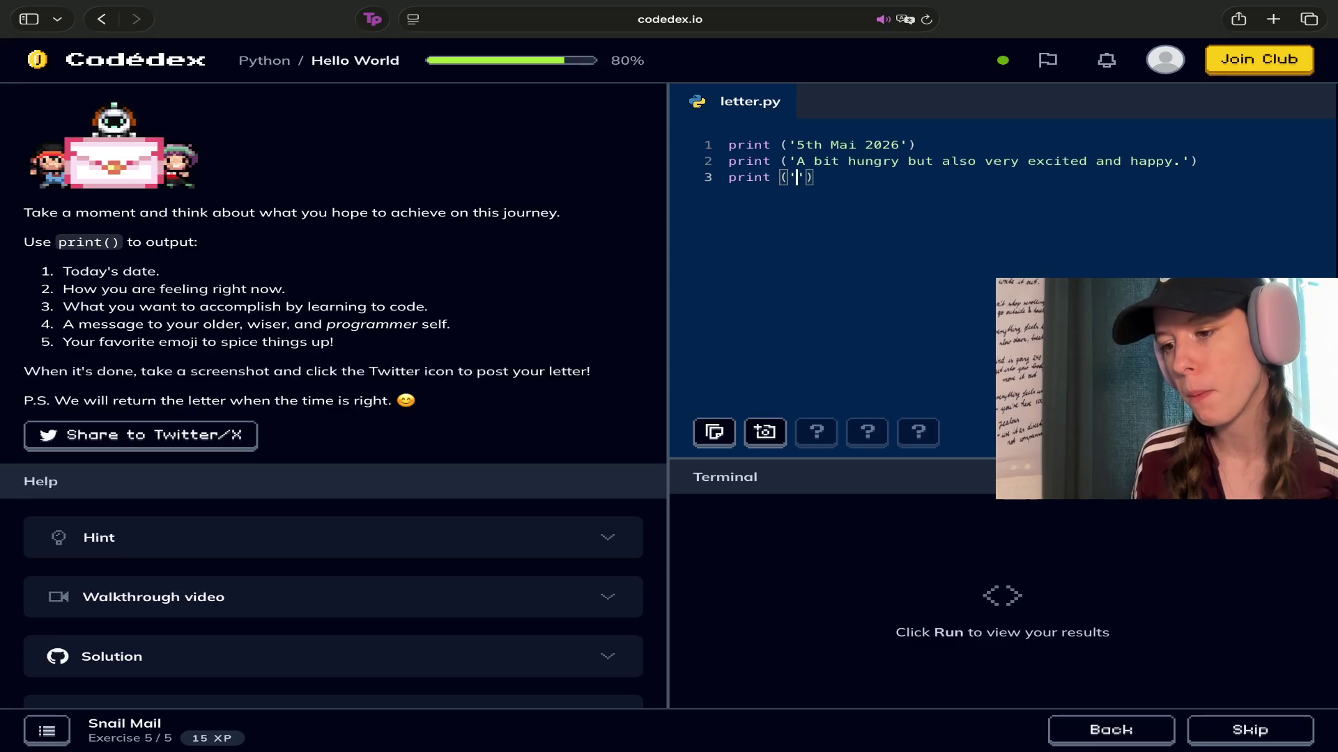
pyautogui.write('I would like t')
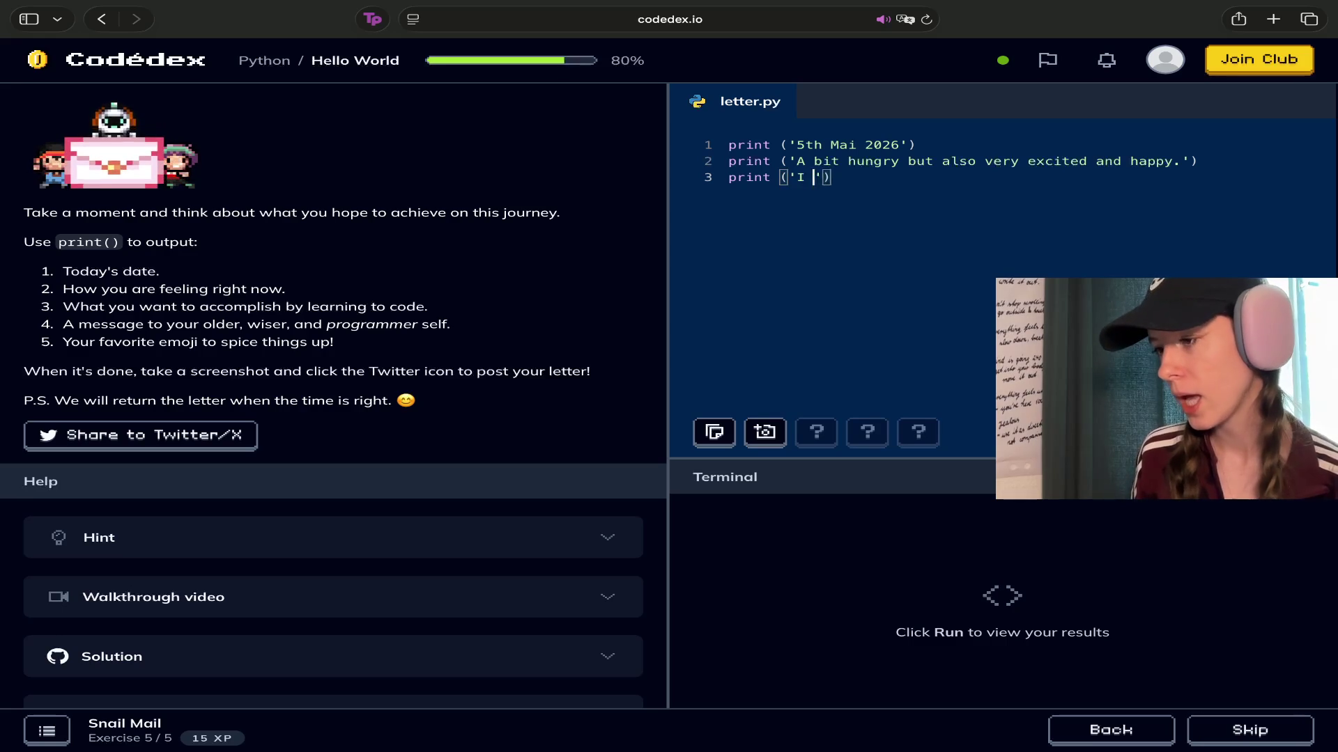
pyautogui.write('o be able to')
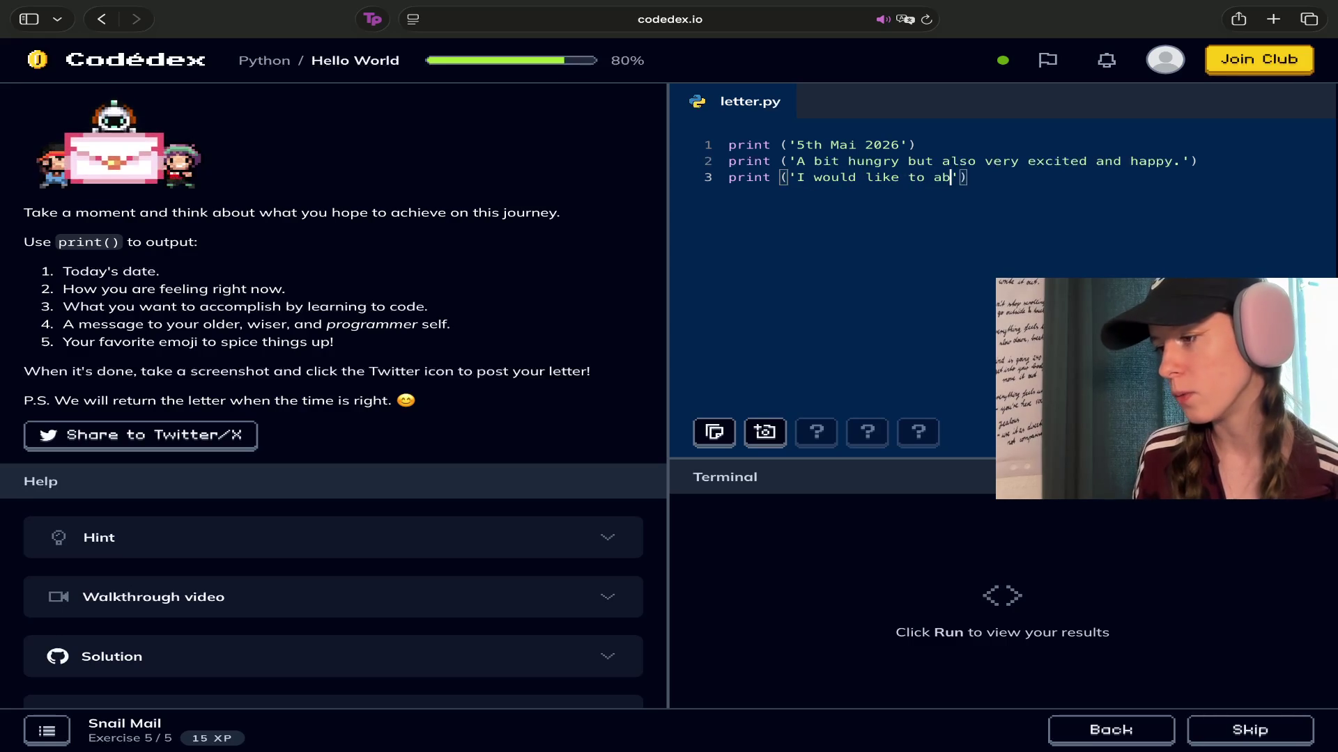
pyautogui.write(' progr')
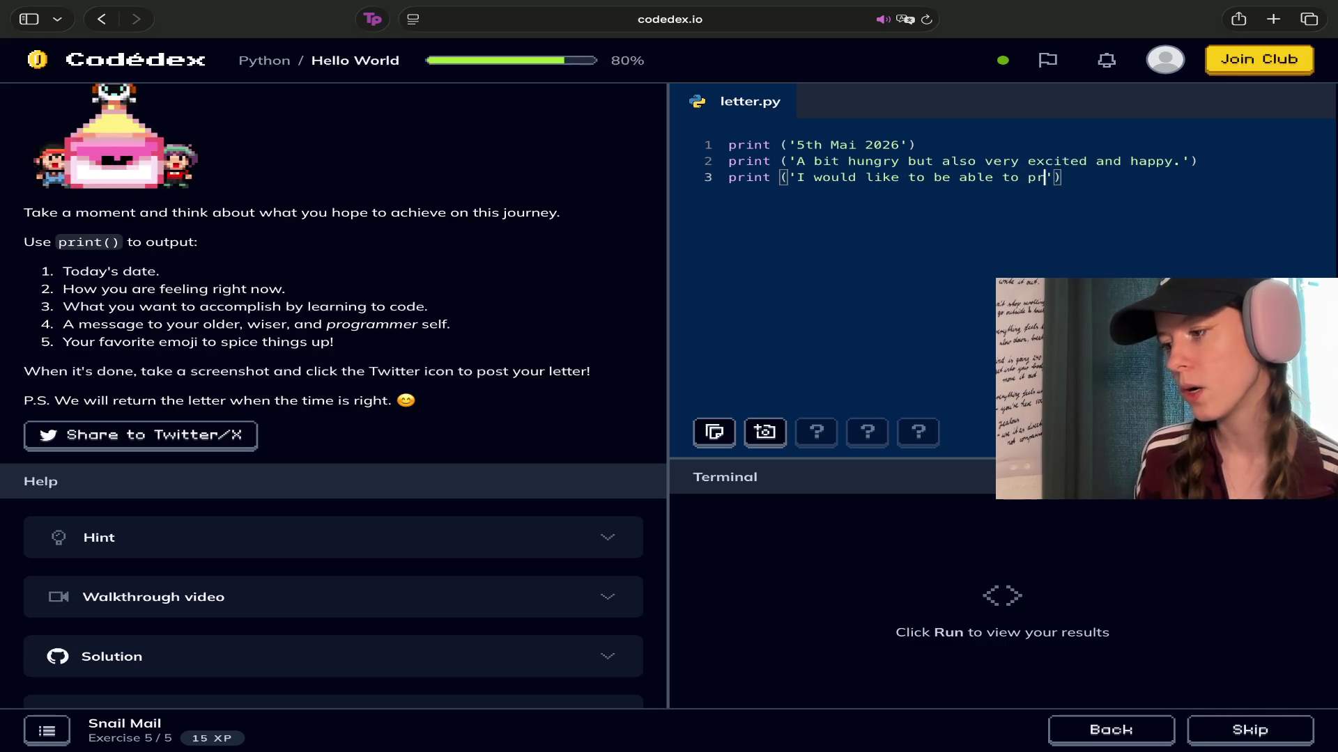
pyautogui.press('BackSpace')
pyautogui.press('BackSpace')
pyautogui.press('BackSpace')
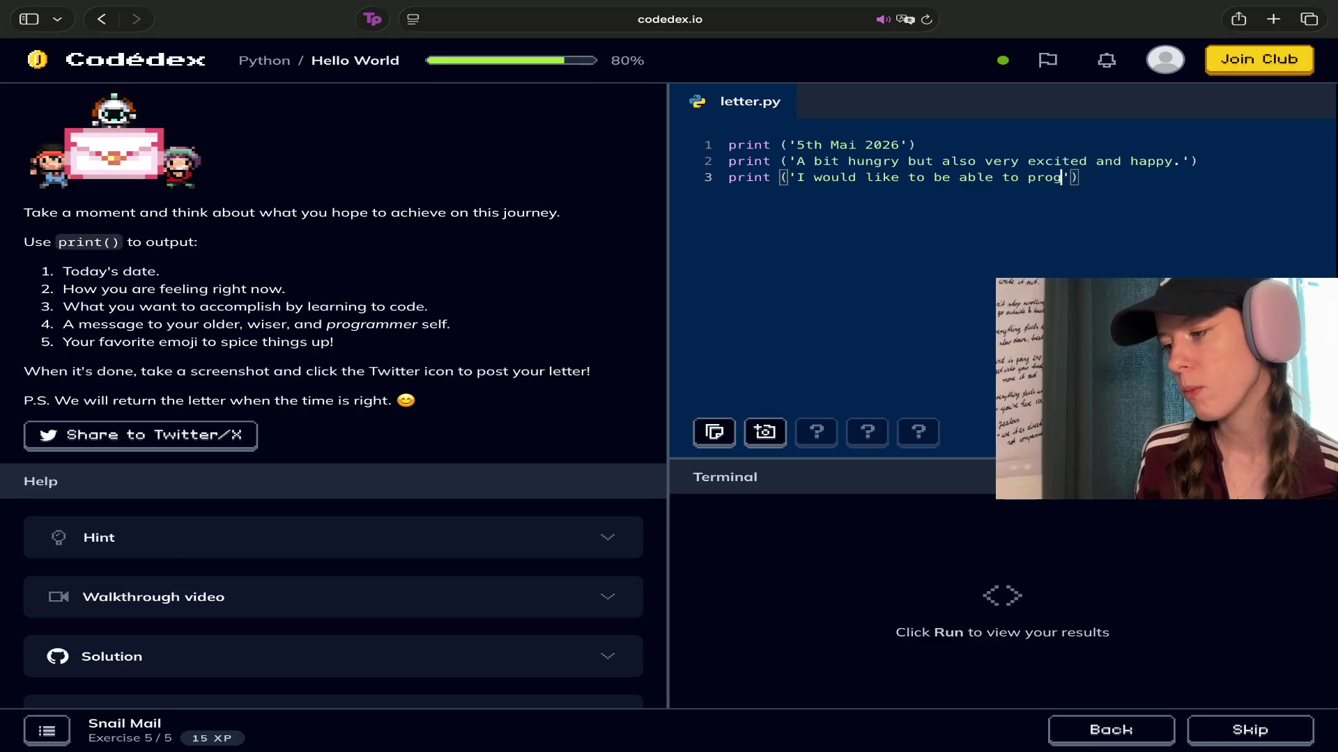
pyautogui.write('make a')
pyautogui.write(' violent cat')
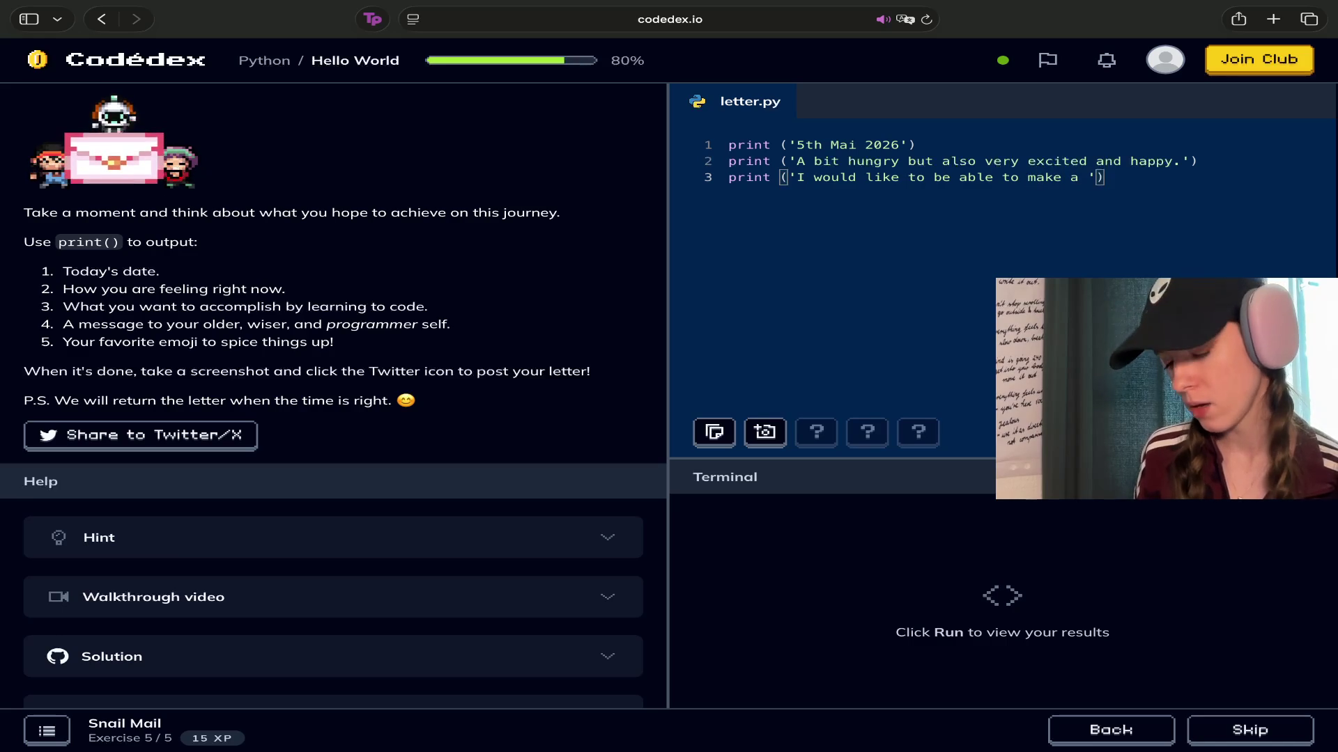
pyautogui.write(' game')
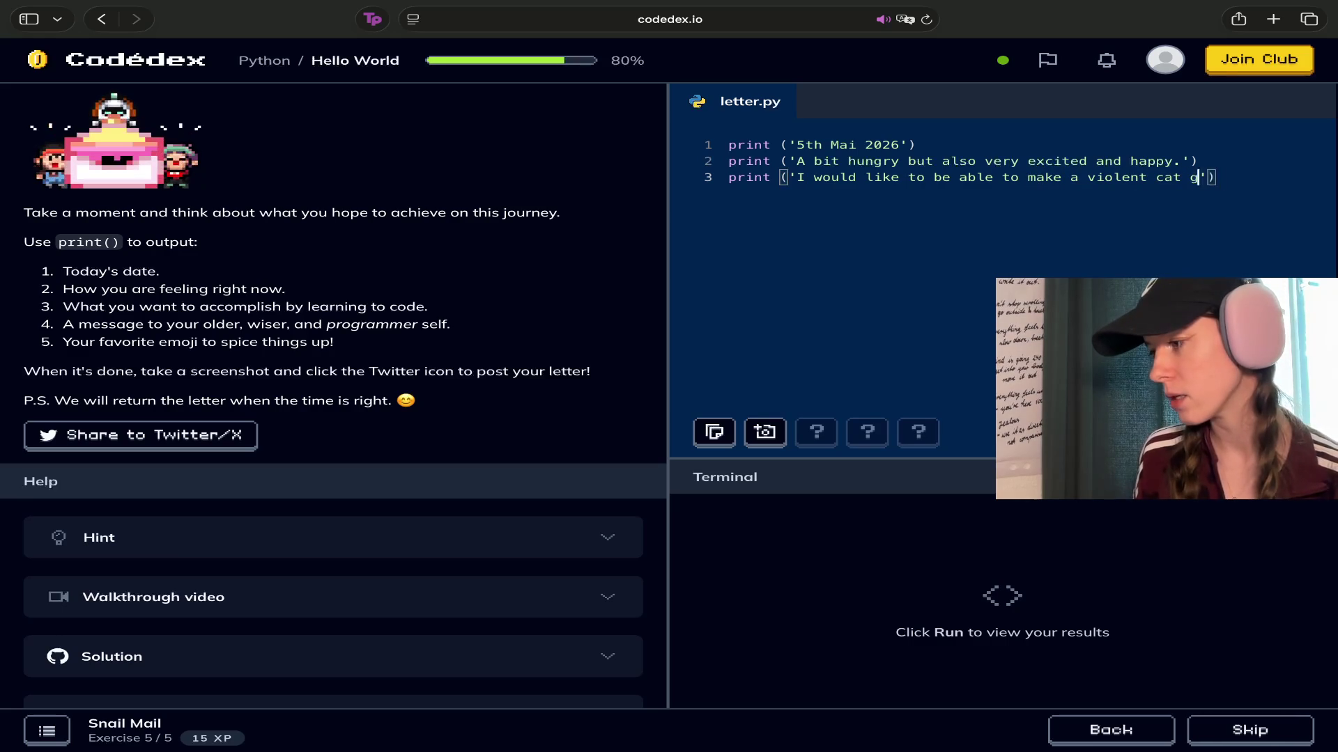
pyautogui.write('.')
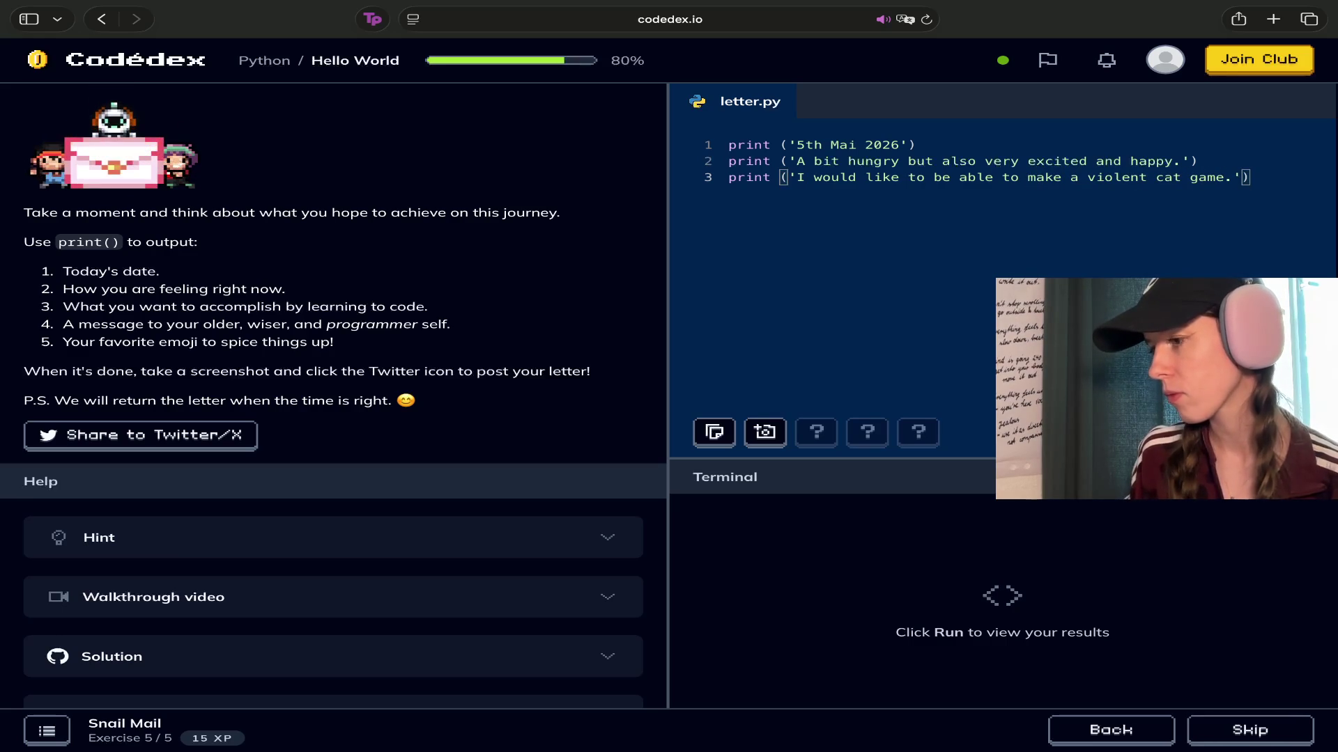
pyautogui.press('Return')
pyautogui.write("print ('")
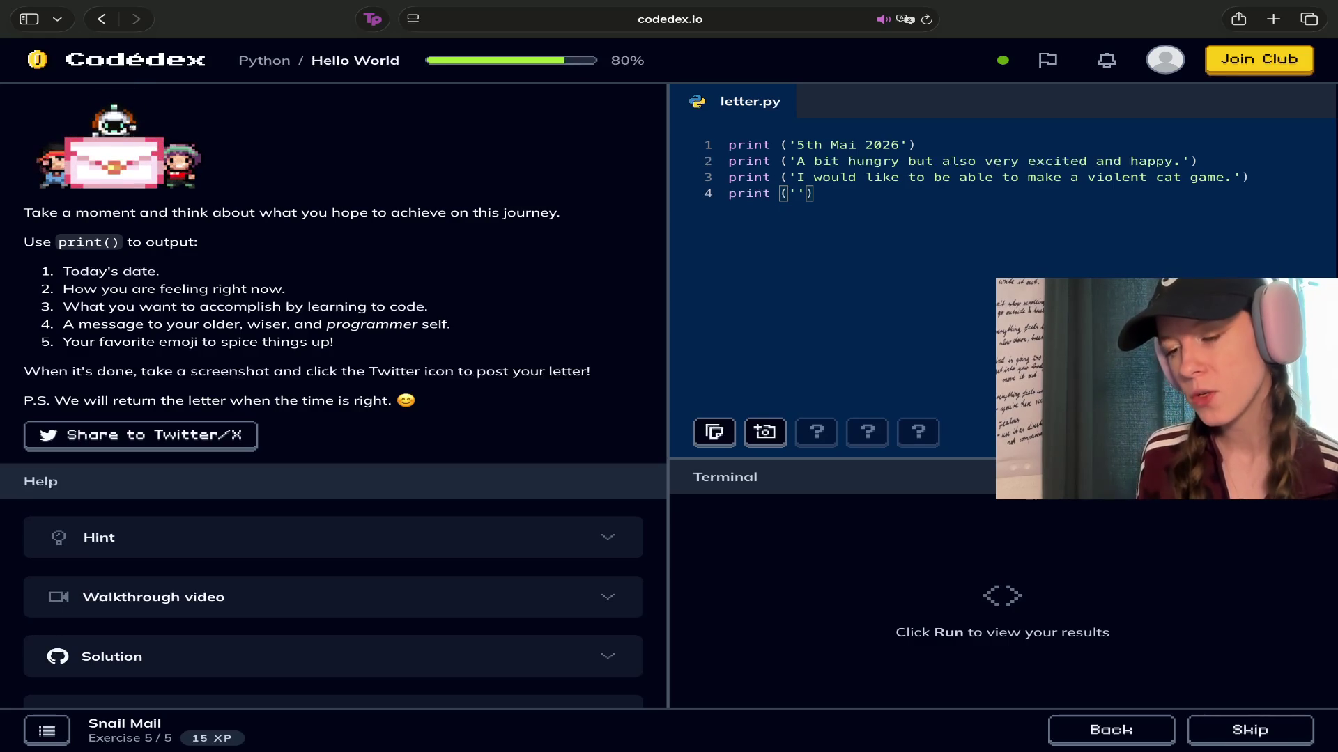
# - Make line 4 print 'You still rock, just in code now as well.' and begin line 5's print
pyautogui.write('You still ro')
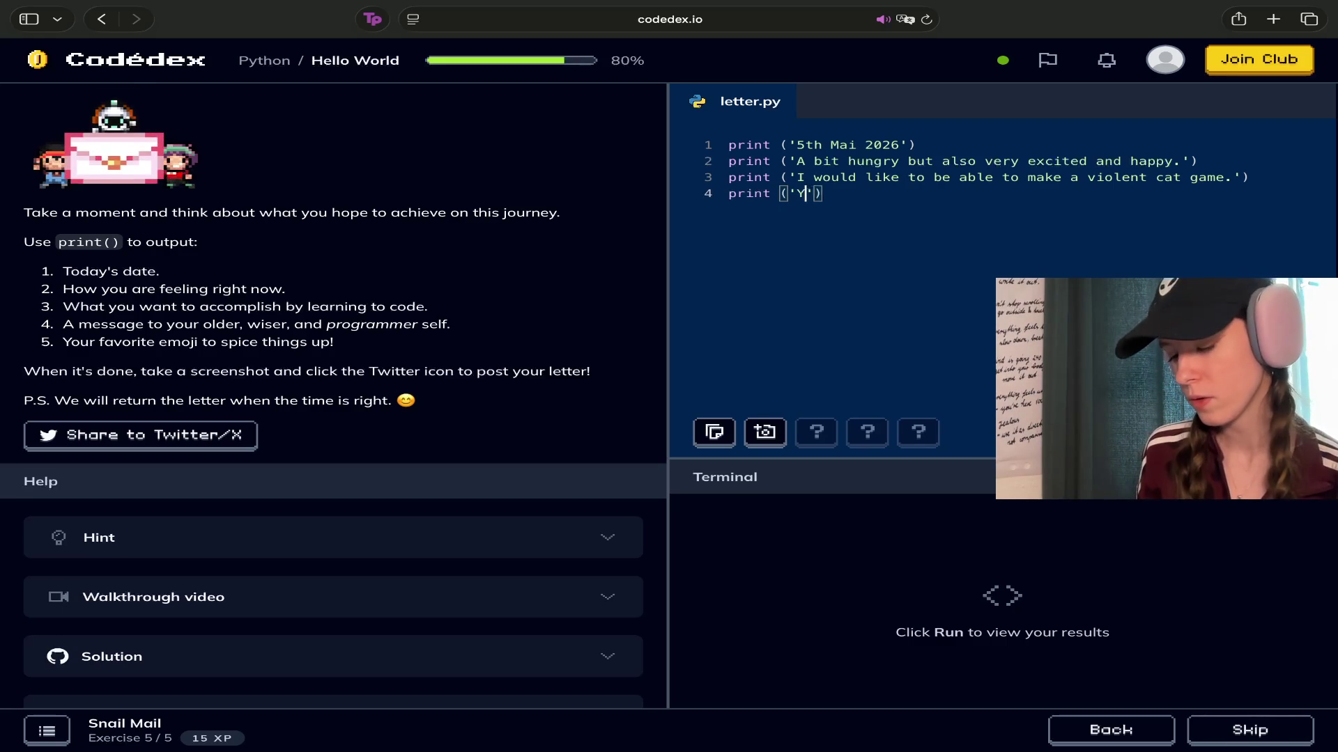
pyautogui.write('ck, ')
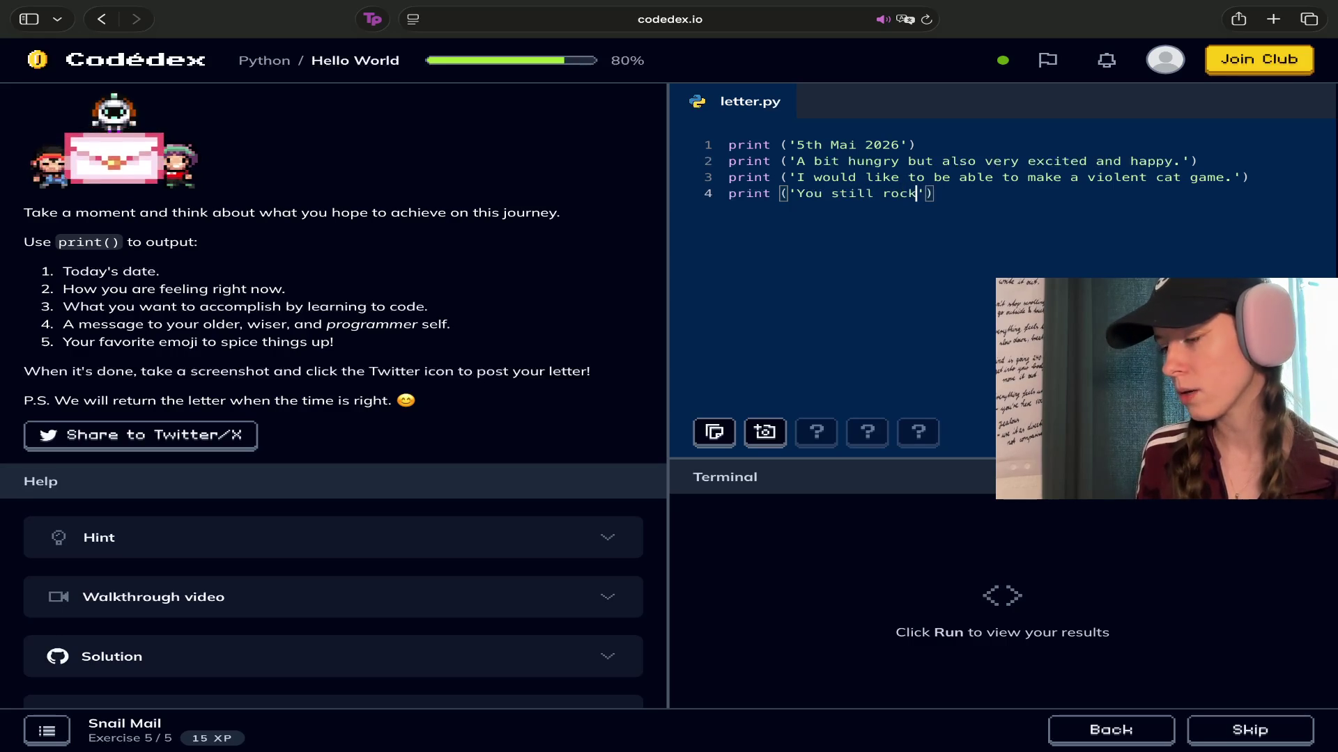
pyautogui.write('just in c')
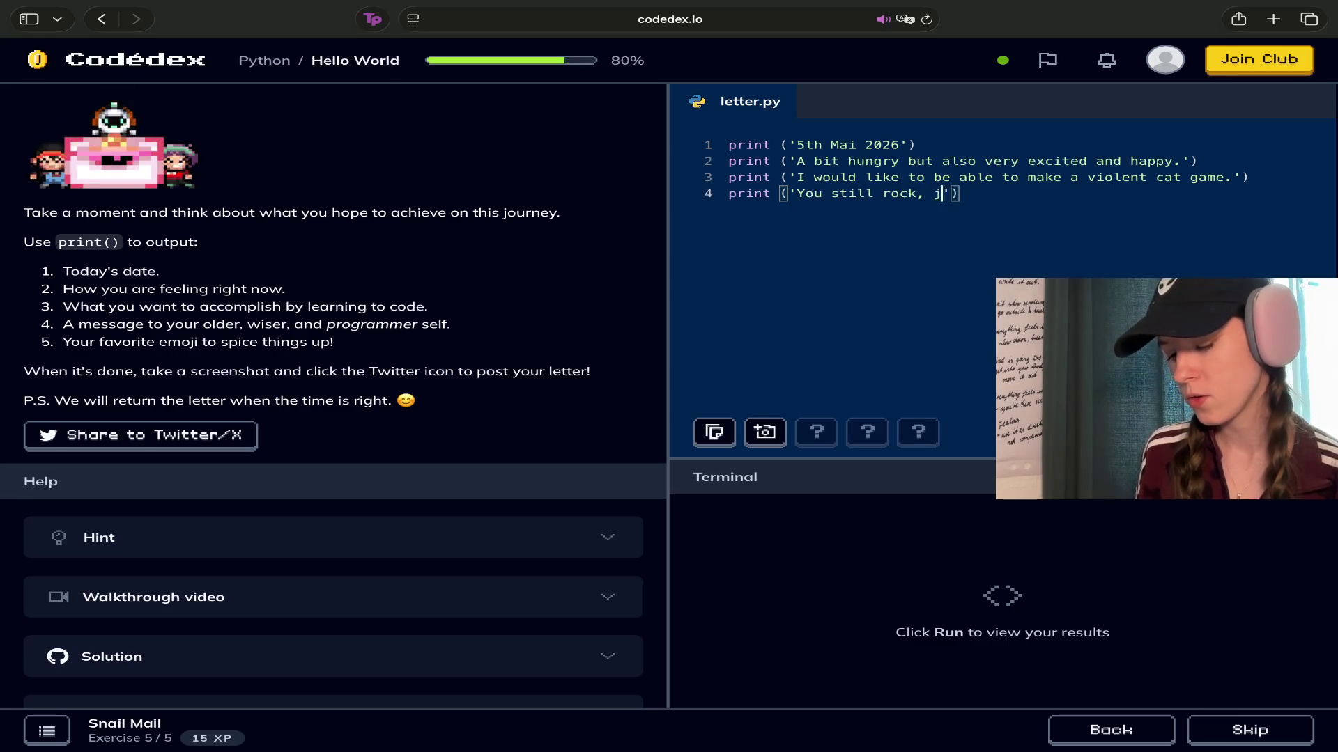
pyautogui.write('ode now as')
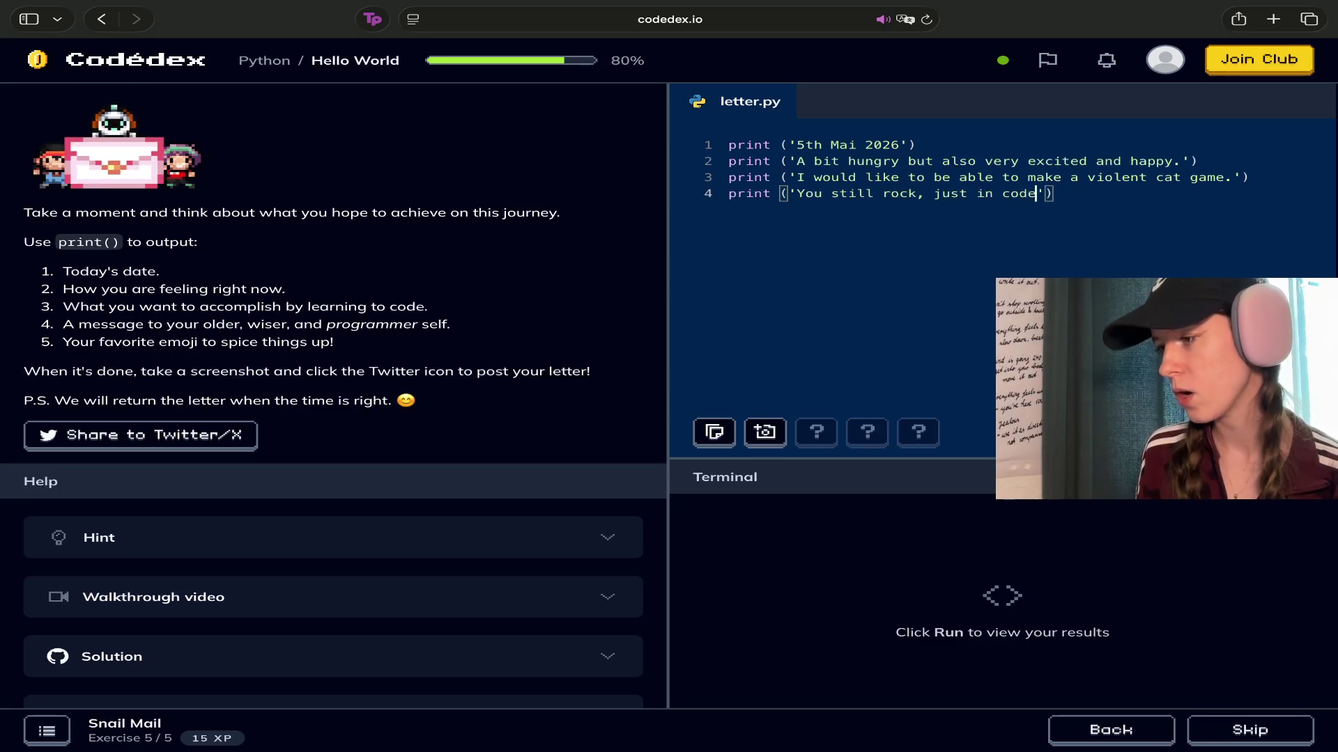
pyautogui.write(' wekk')
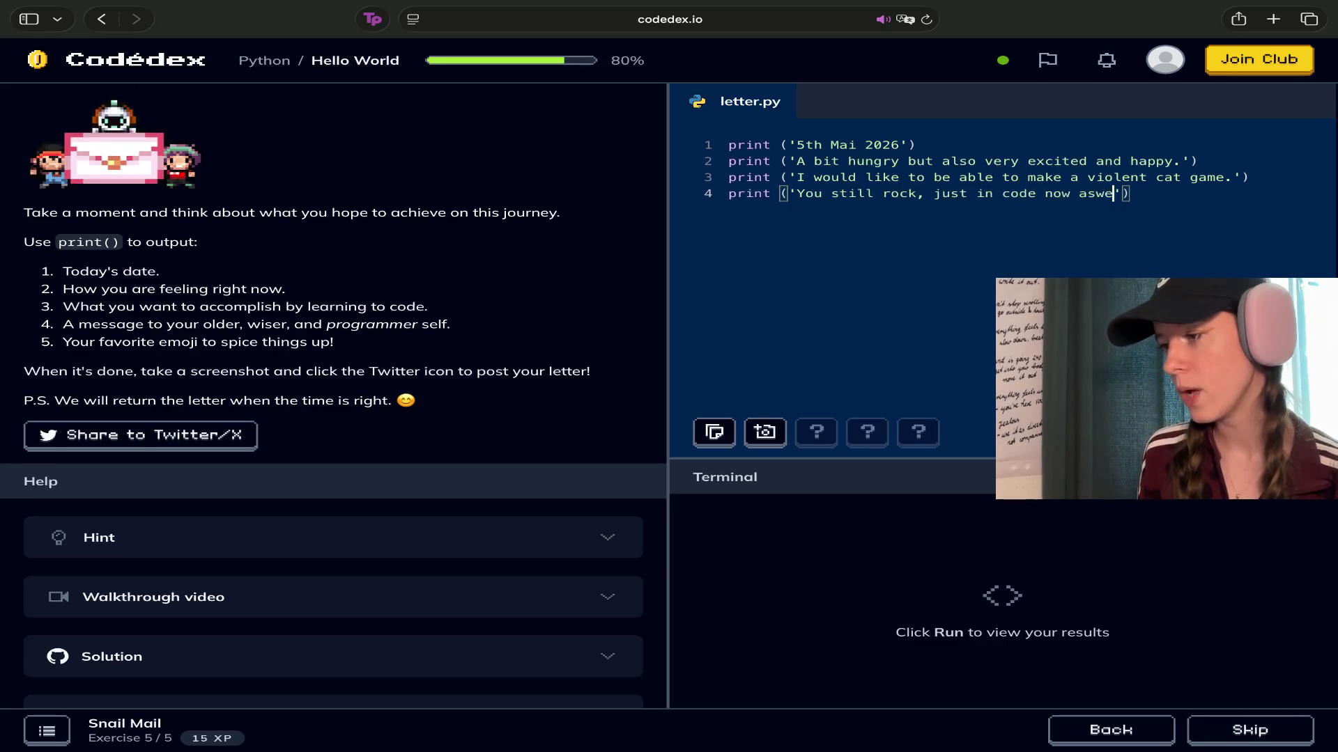
pyautogui.press('BackSpace')
pyautogui.press('BackSpace')
pyautogui.write('ll.')
pyautogui.press('Return')
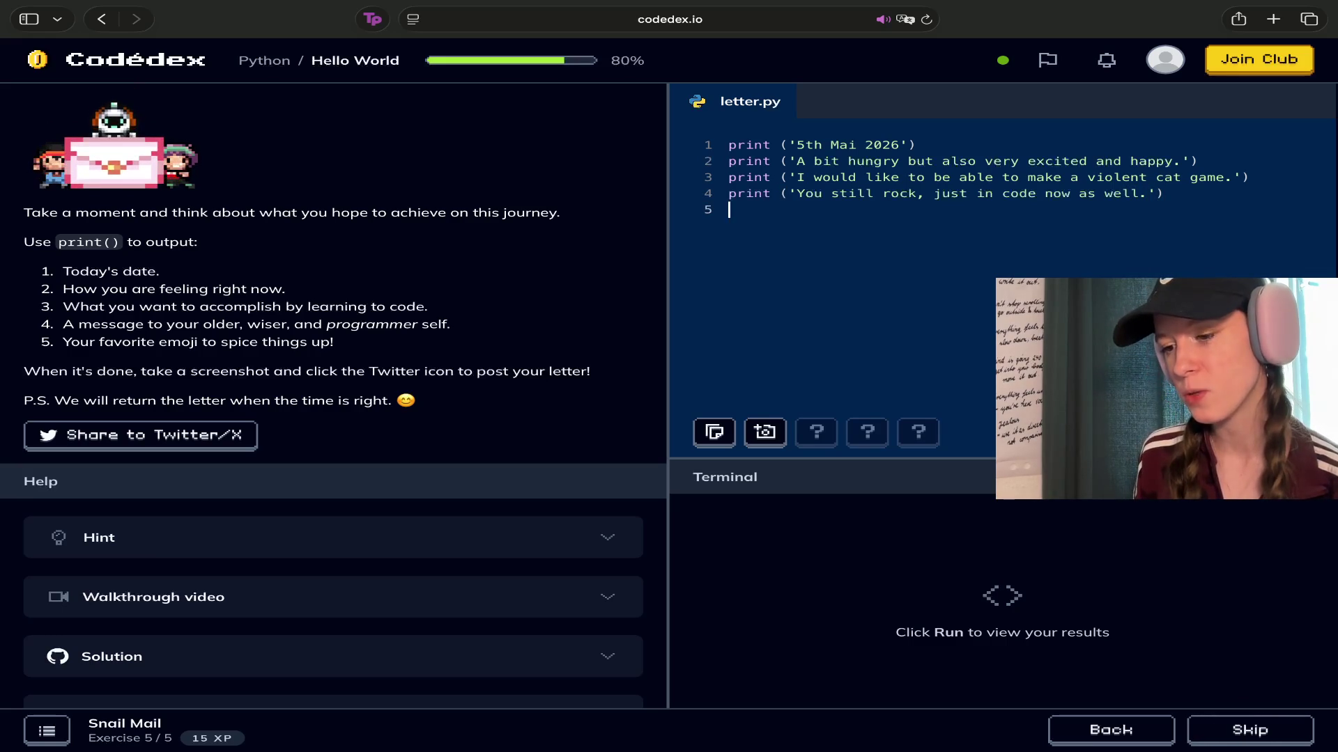
pyautogui.write('print (')
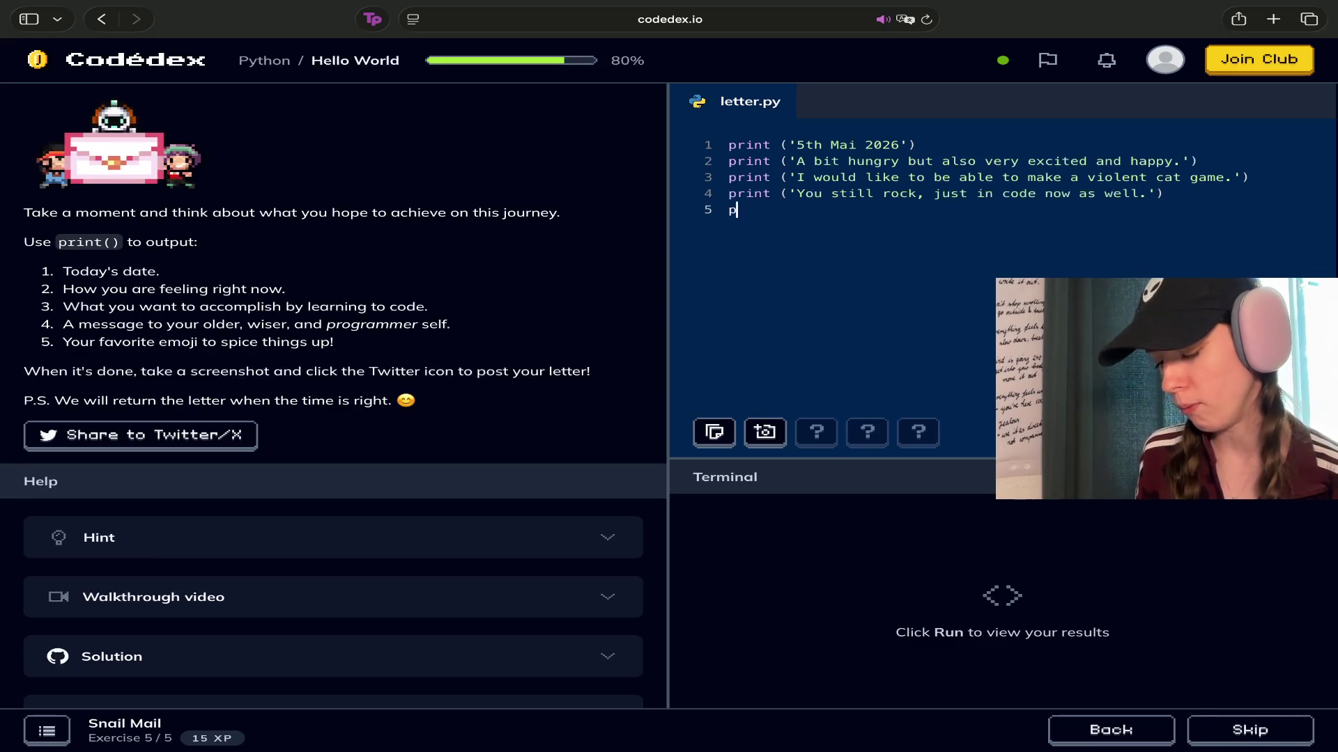
pyautogui.write("'")
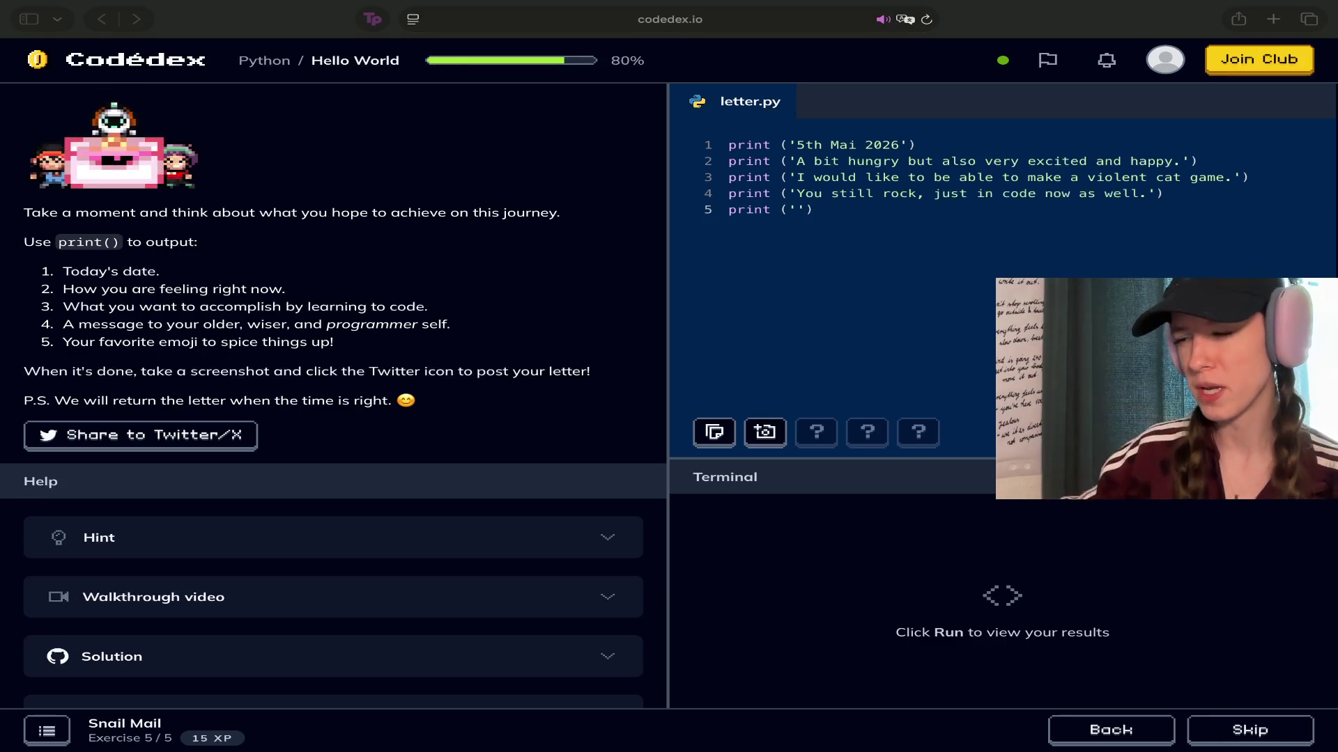
# - Put a ✨ emoji in the line 5 print and run the letter
pyautogui.click(798, 209)
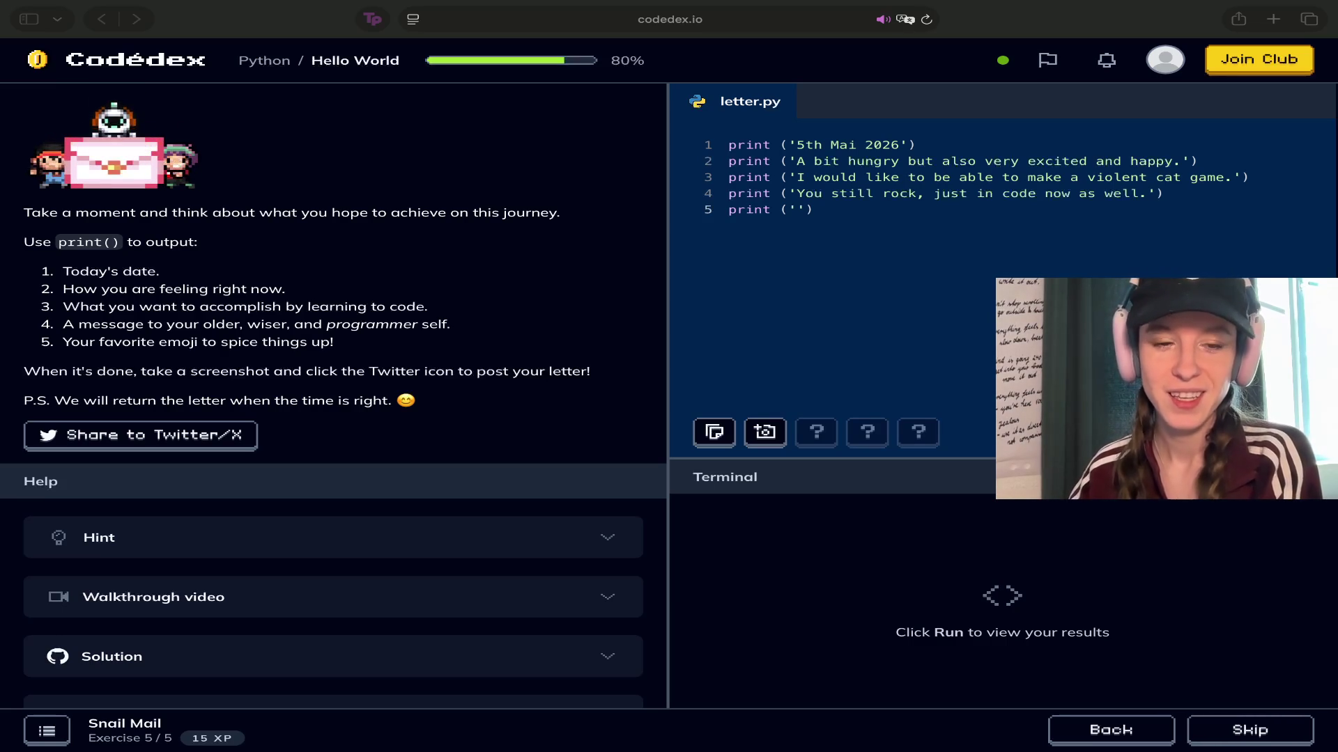
pyautogui.click(802, 209)
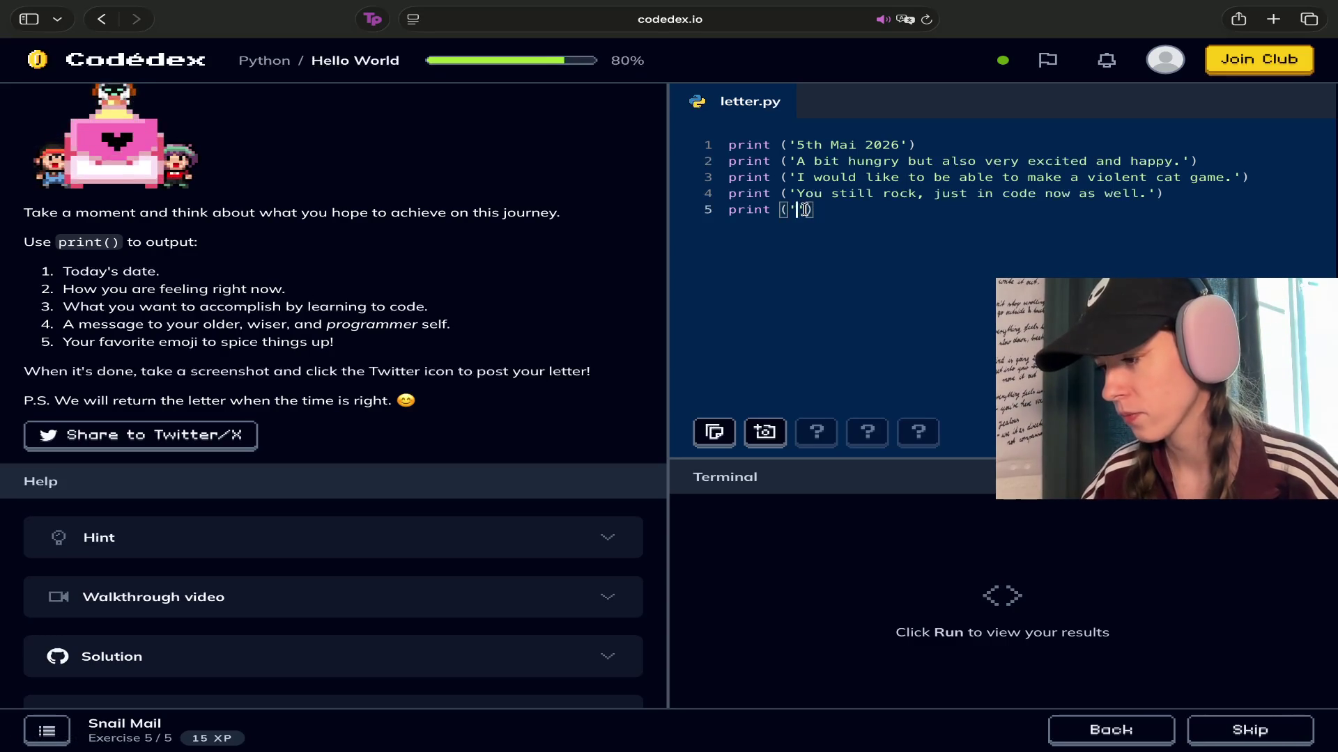
pyautogui.write('✨')
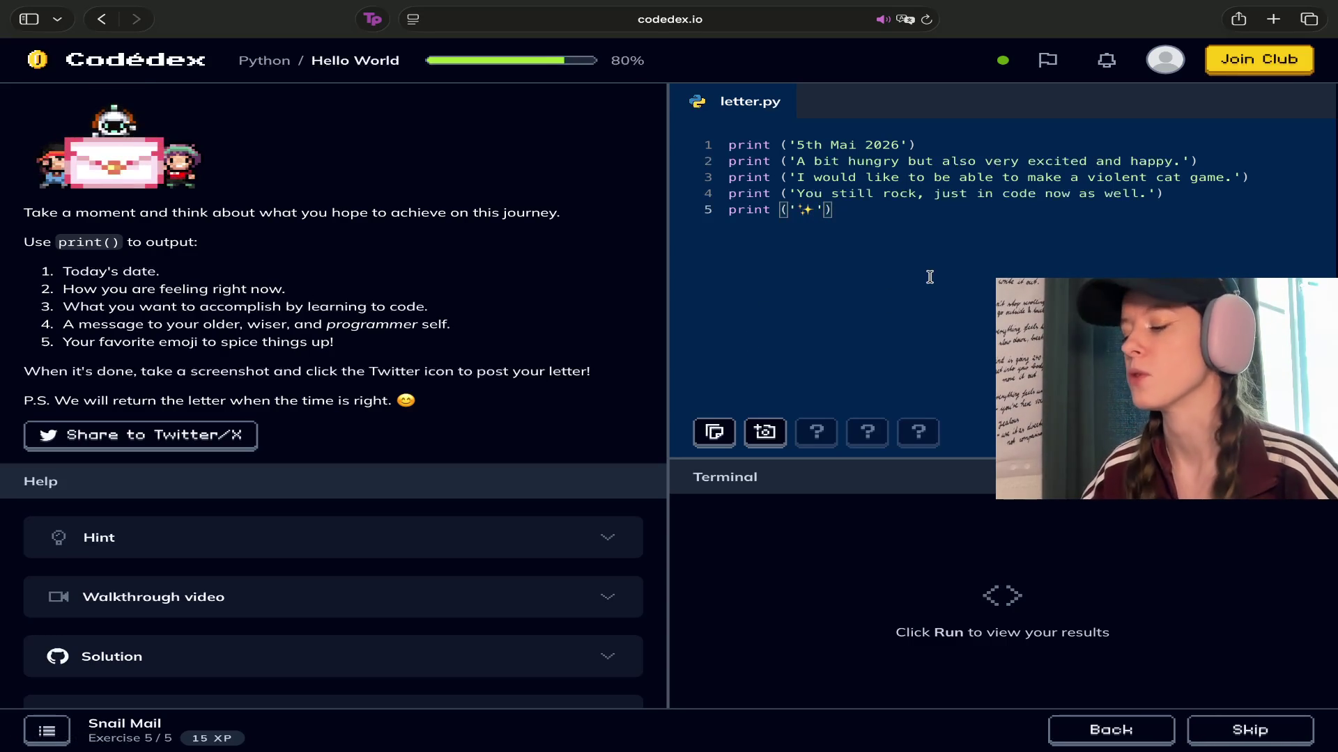
pyautogui.click(1282, 433)
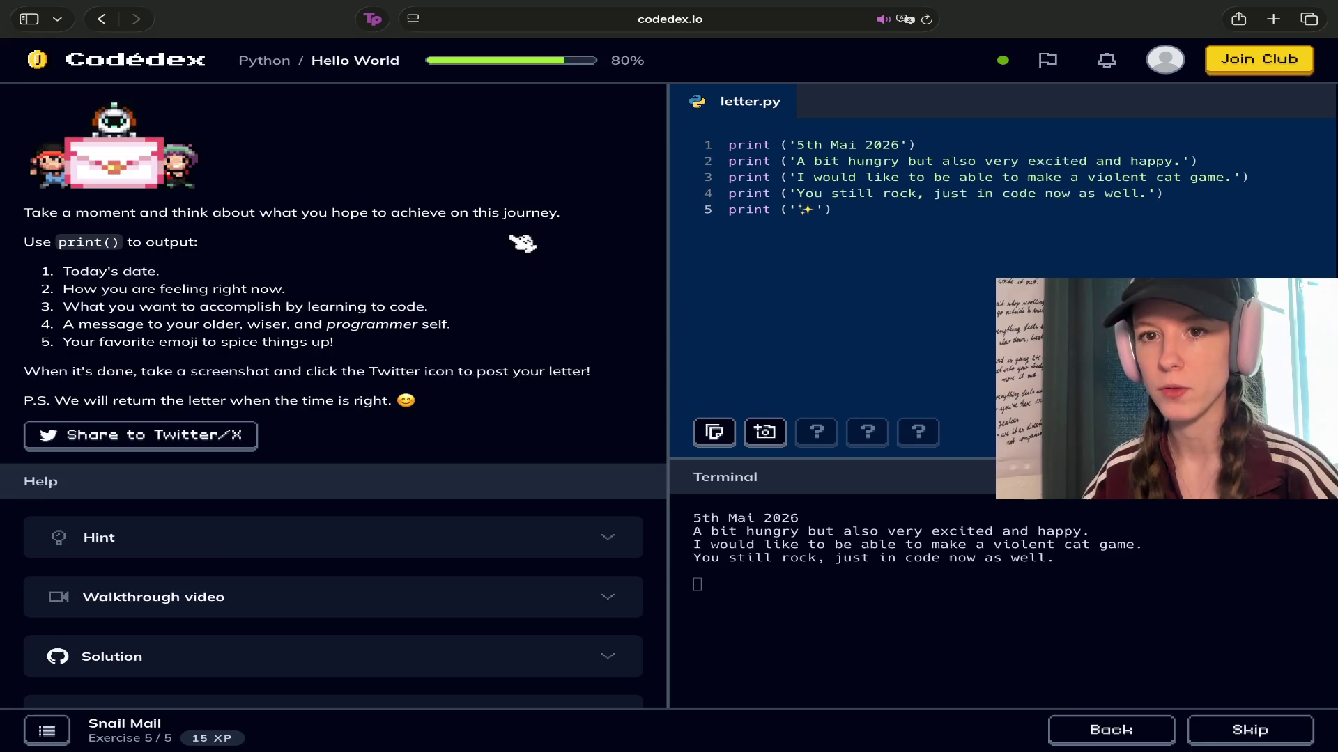
# - Start an area screenshot of the letter with Cmd+Shift+4, then cancel it
pyautogui.click(931, 308)
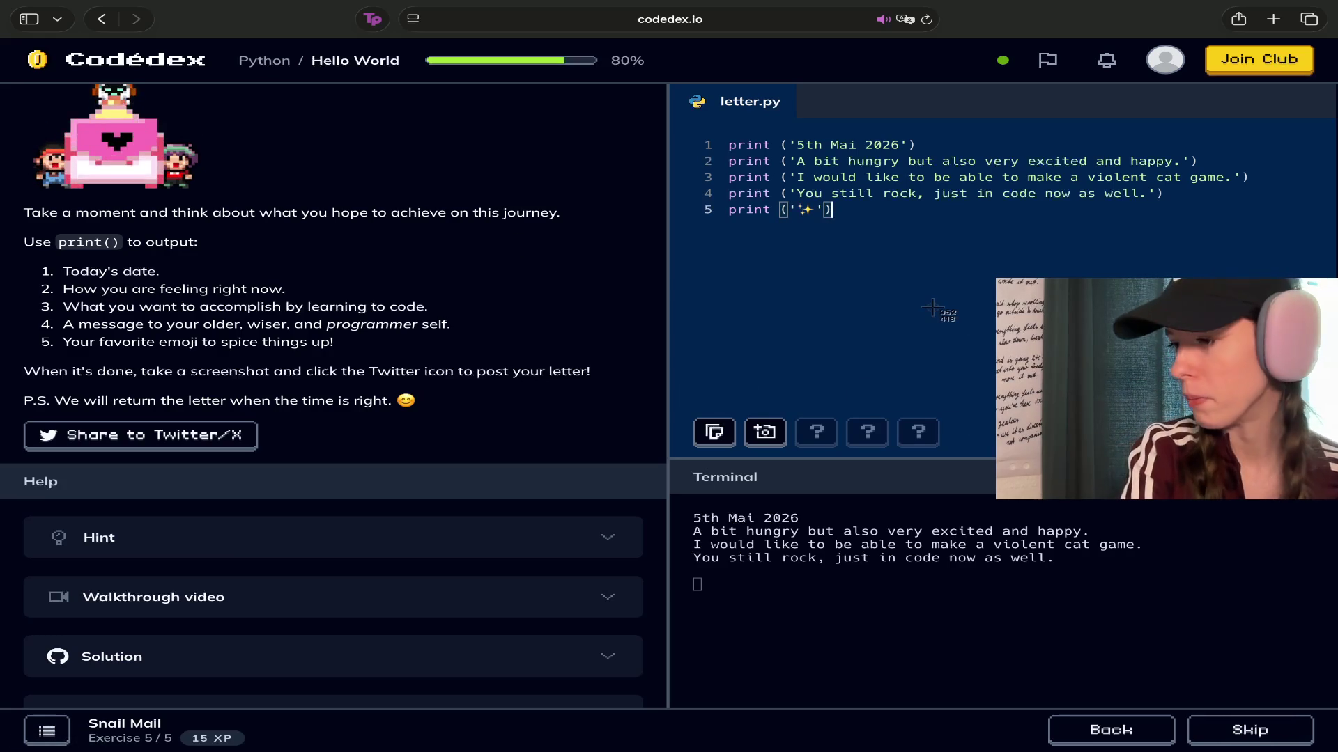
pyautogui.press('super+shift+4')
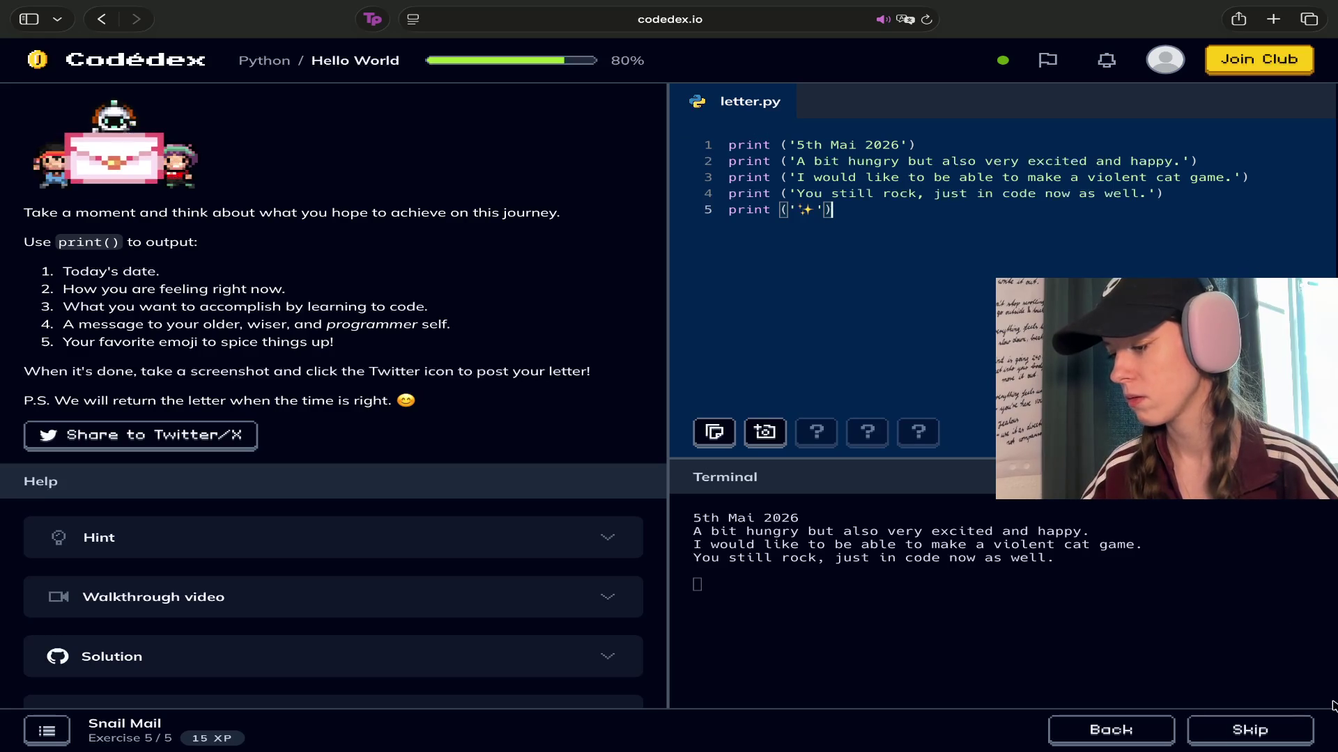
pyautogui.press('Escape')
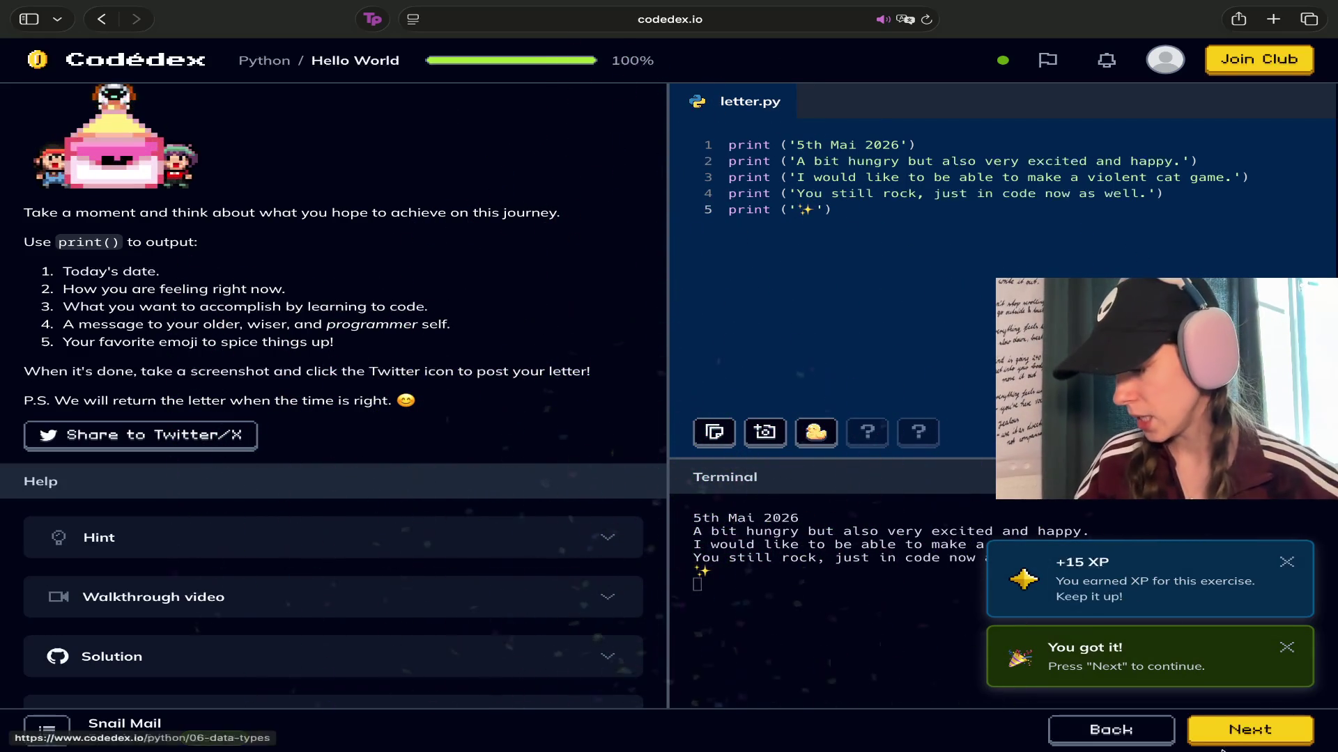
# - Continue from the finished Snail Mail exercise to the Chapter 1 summary
pyautogui.click(1261, 737)
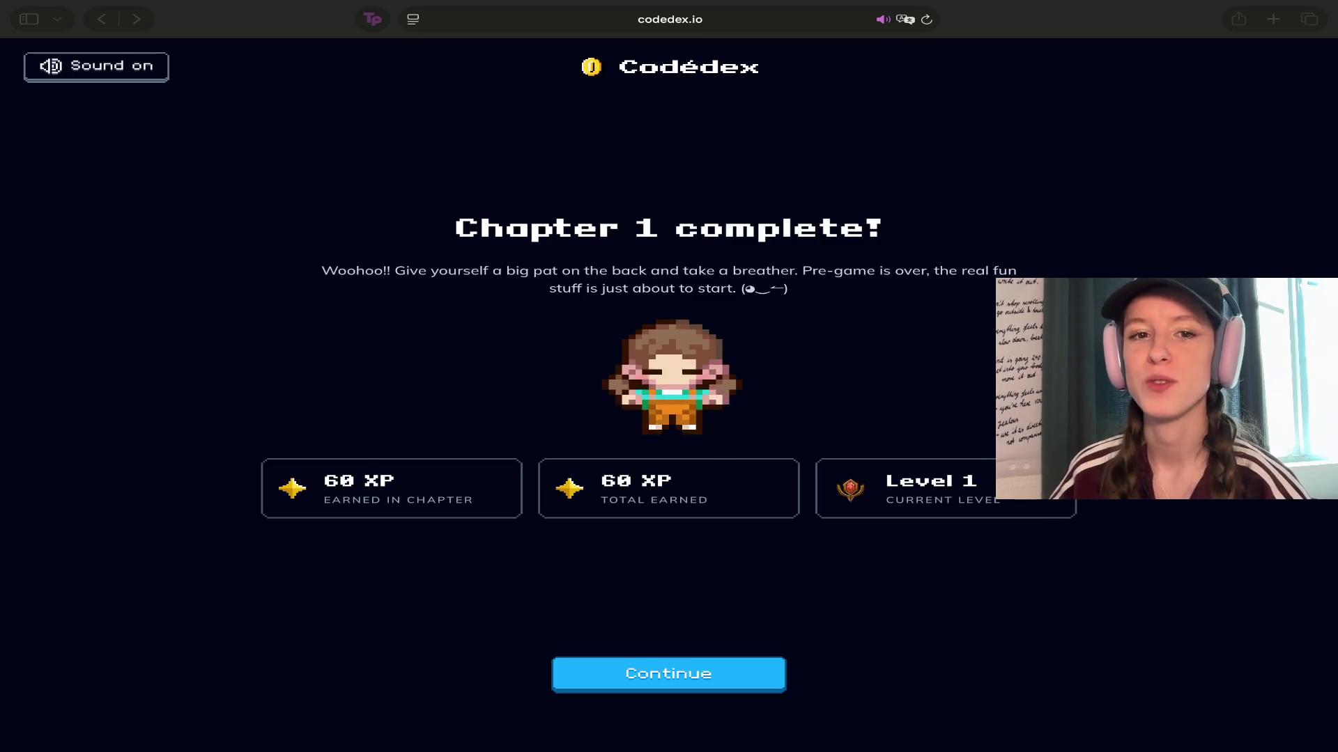
# - Continue past the chapter summary and Earth Badge, then skip the bonus article
pyautogui.click(692, 671)
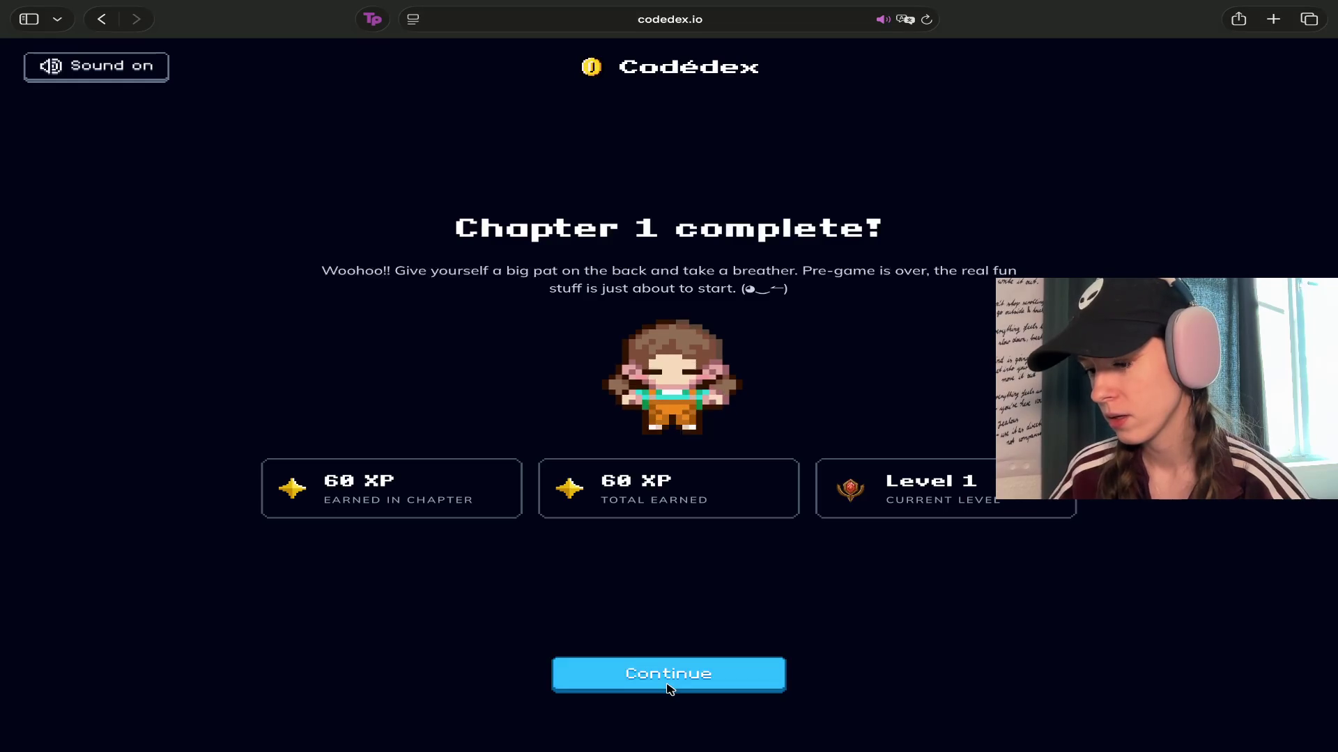
pyautogui.click(669, 689)
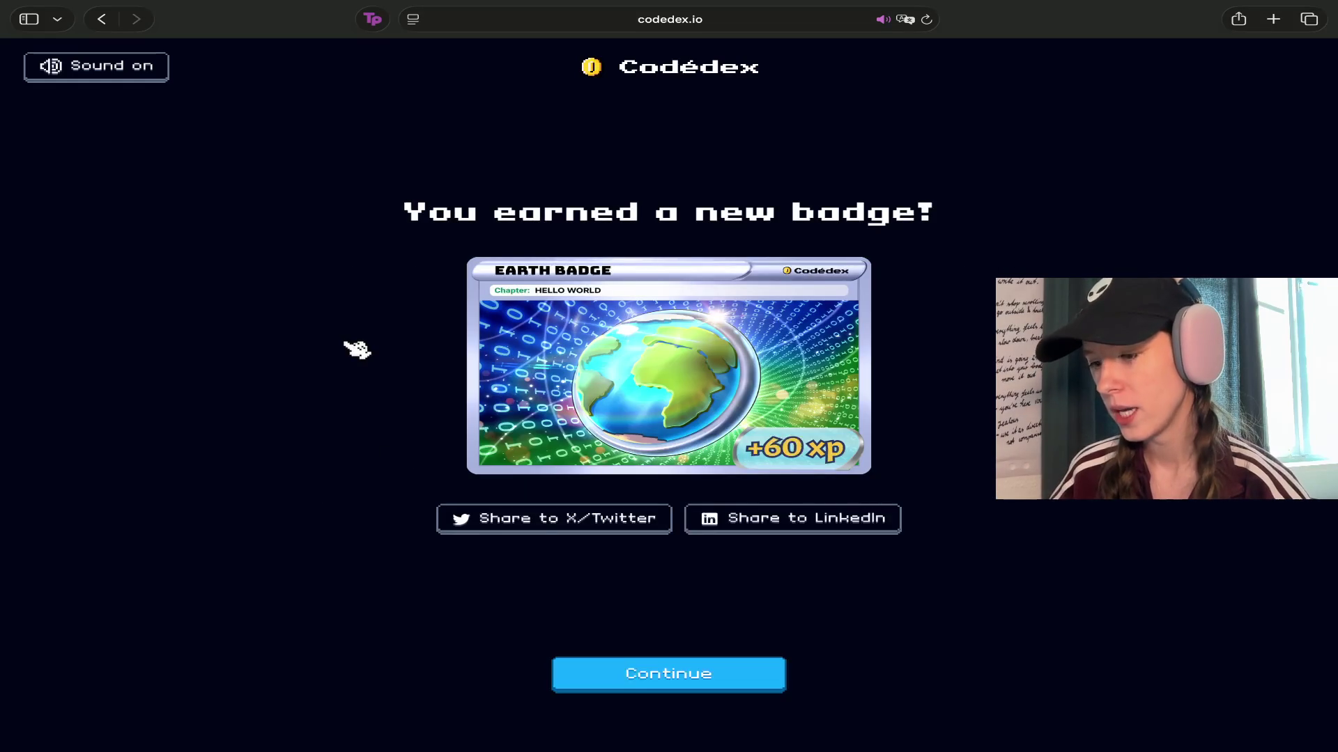
pyautogui.click(673, 687)
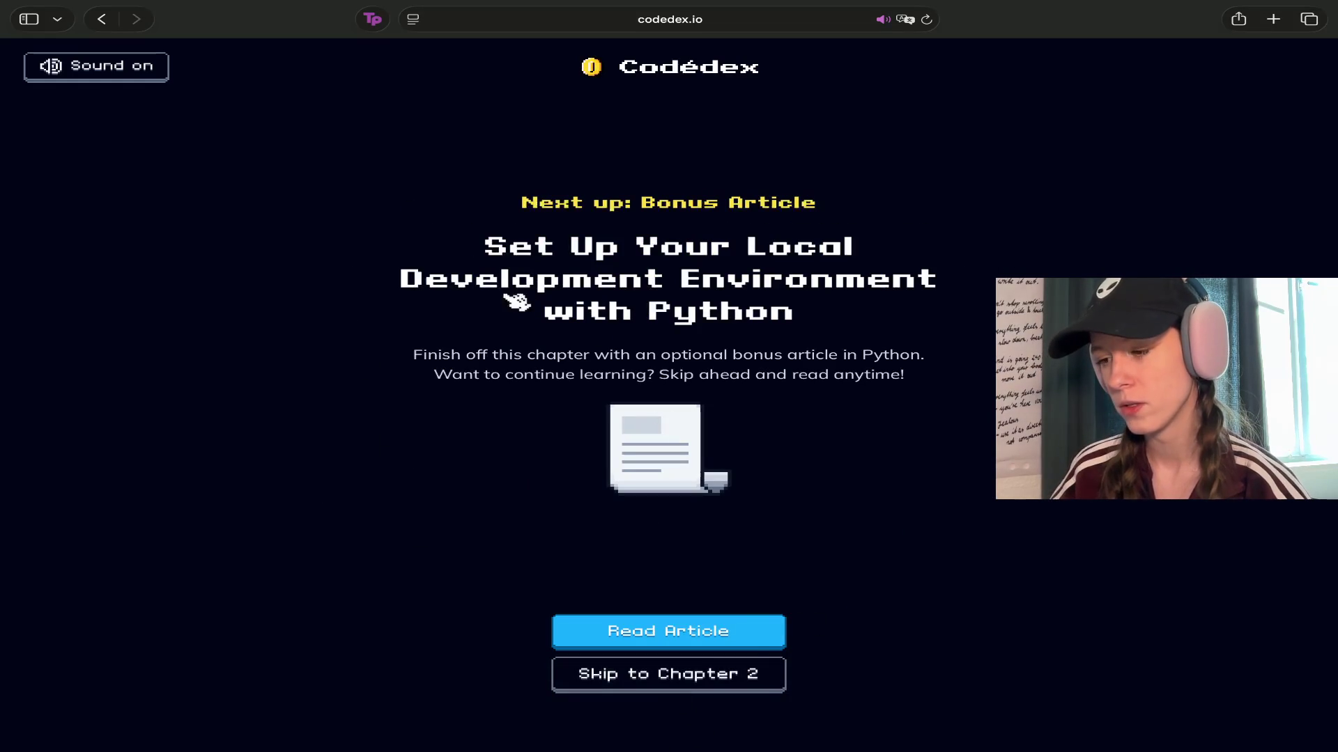
pyautogui.click(632, 687)
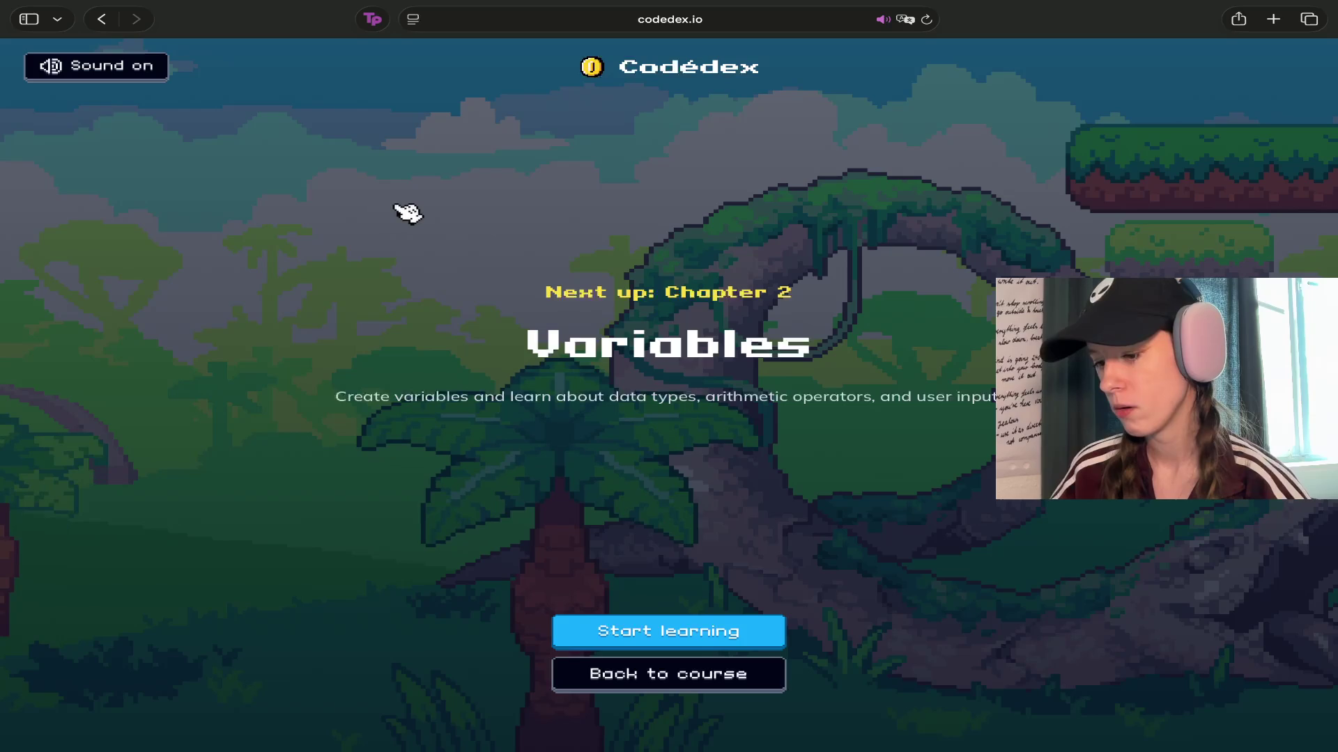
# - Return to the Python course overview and scroll to the completed Hello World exercises
pyautogui.click(694, 686)
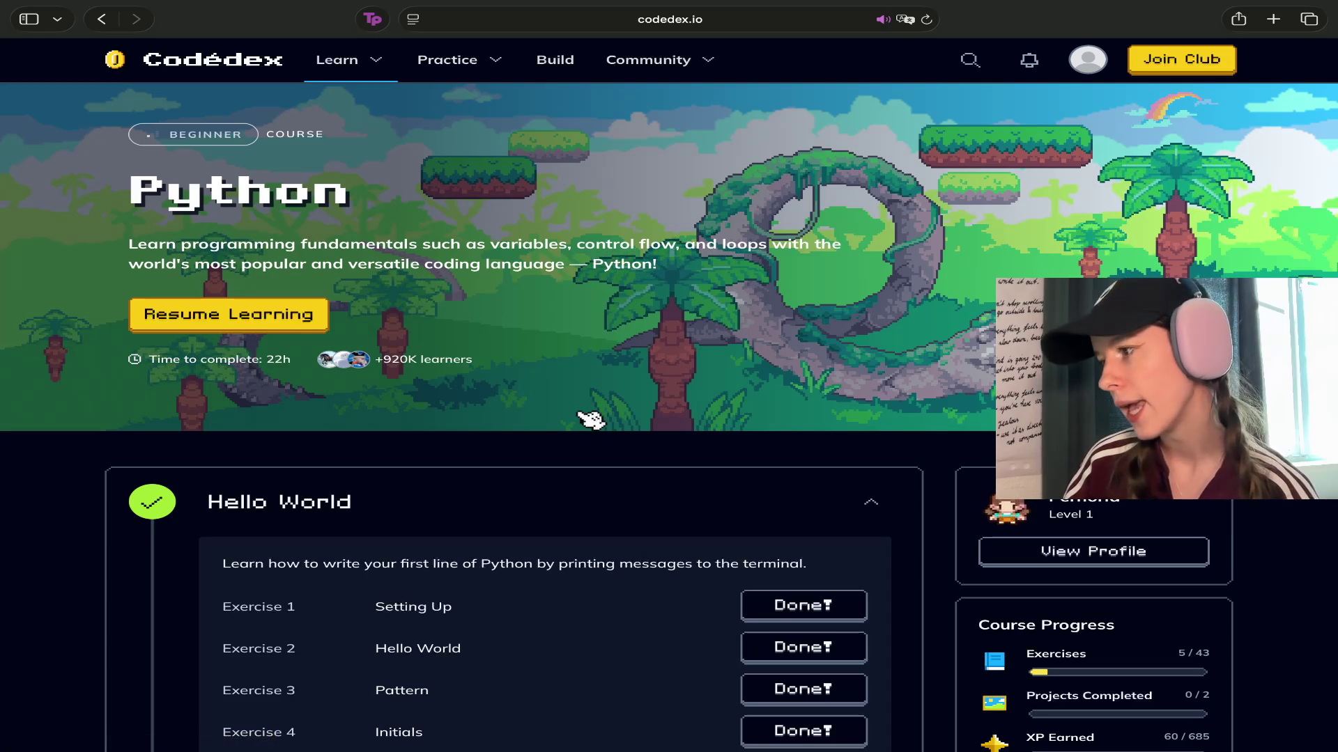
pyautogui.scroll(-5, 627, 418)
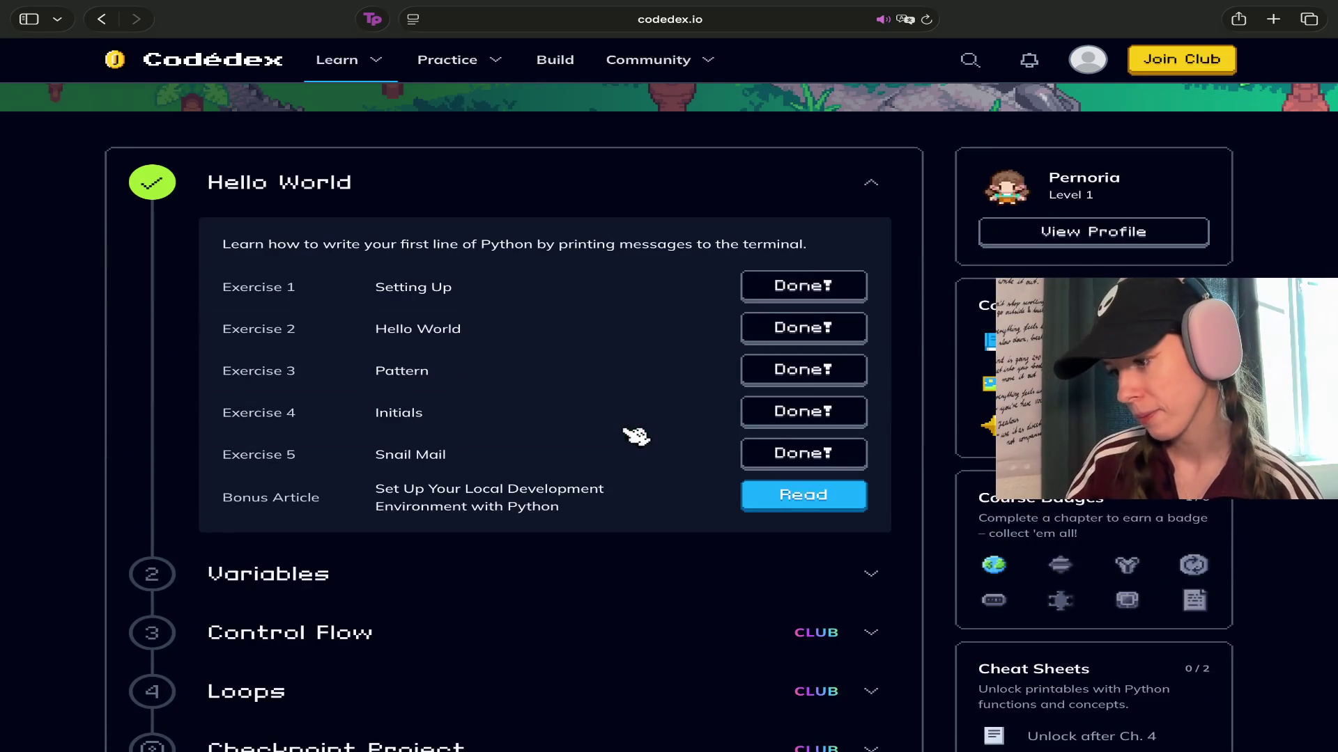
pyautogui.click(776, 498)
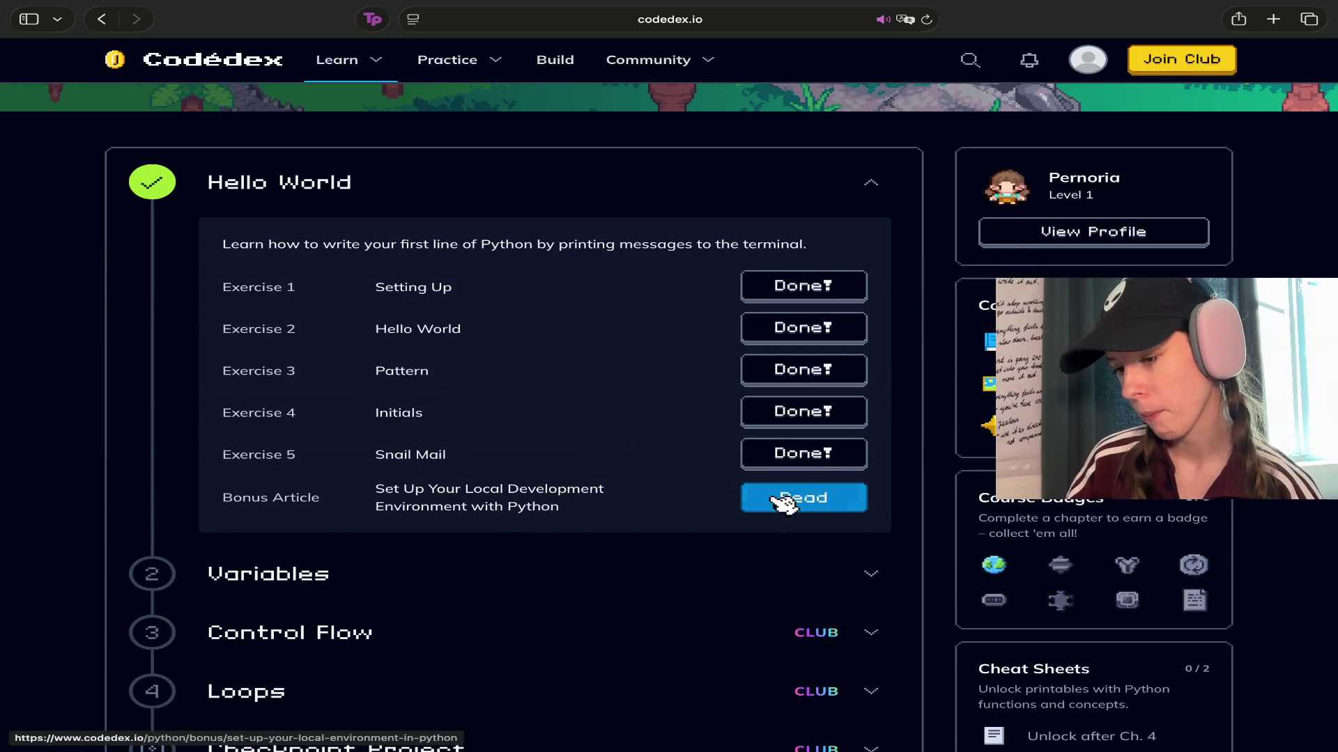
# - Scroll the bonus article down to the VS Code illustration and briefly view it enlarged
pyautogui.scroll(-20, 835, 316)
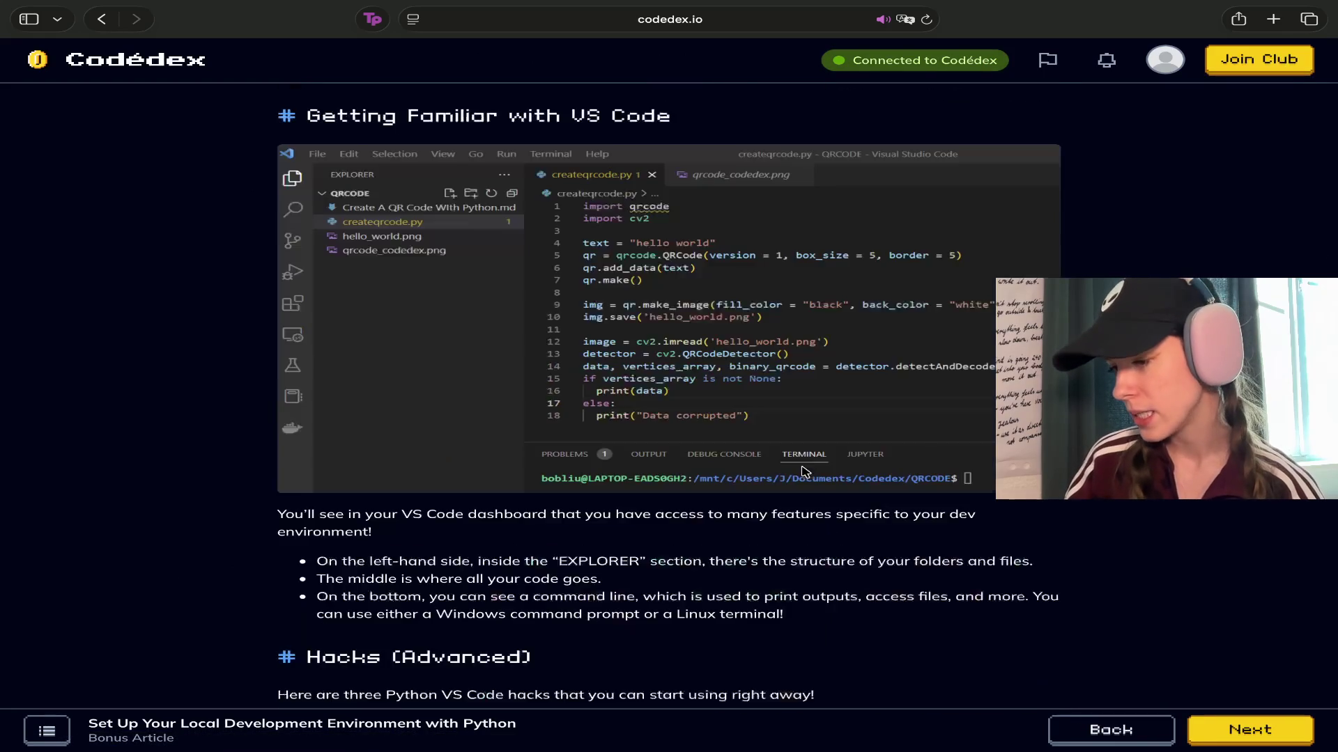
pyautogui.scroll(20, 808, 474)
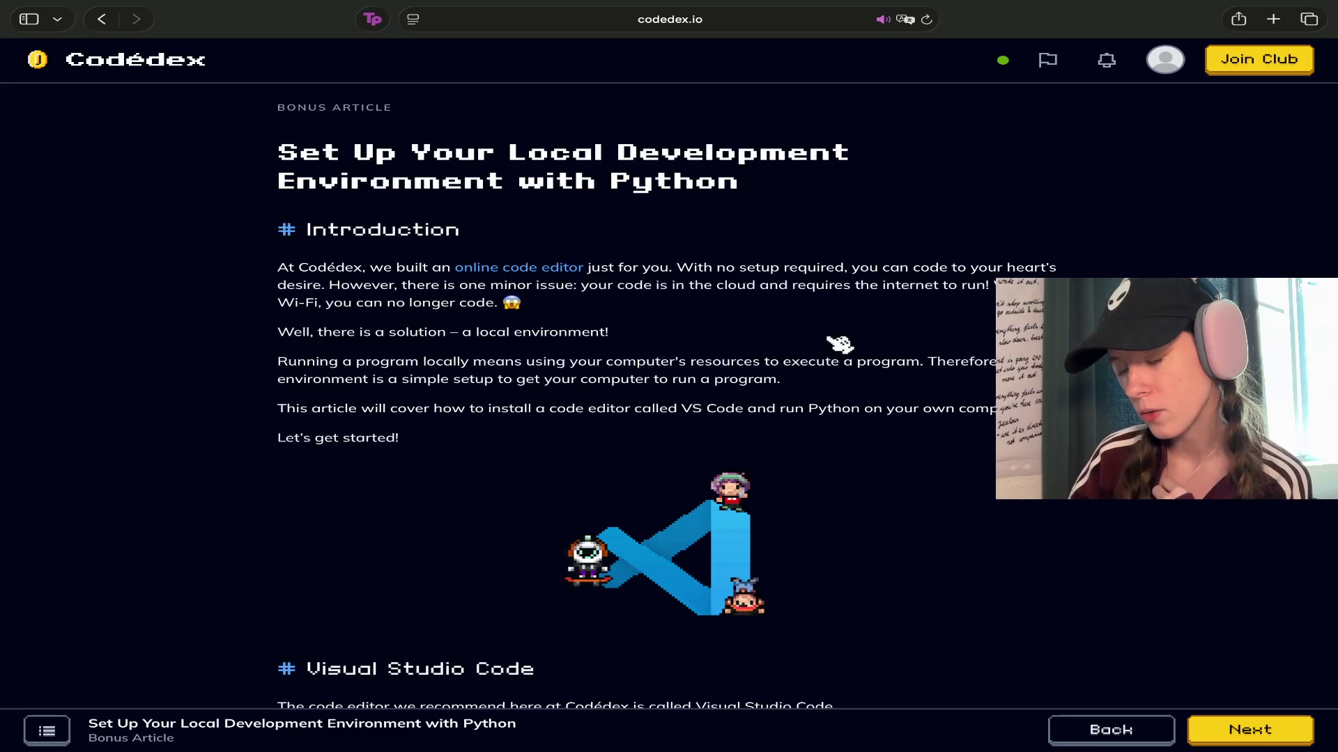
pyautogui.scroll(-2, 812, 374)
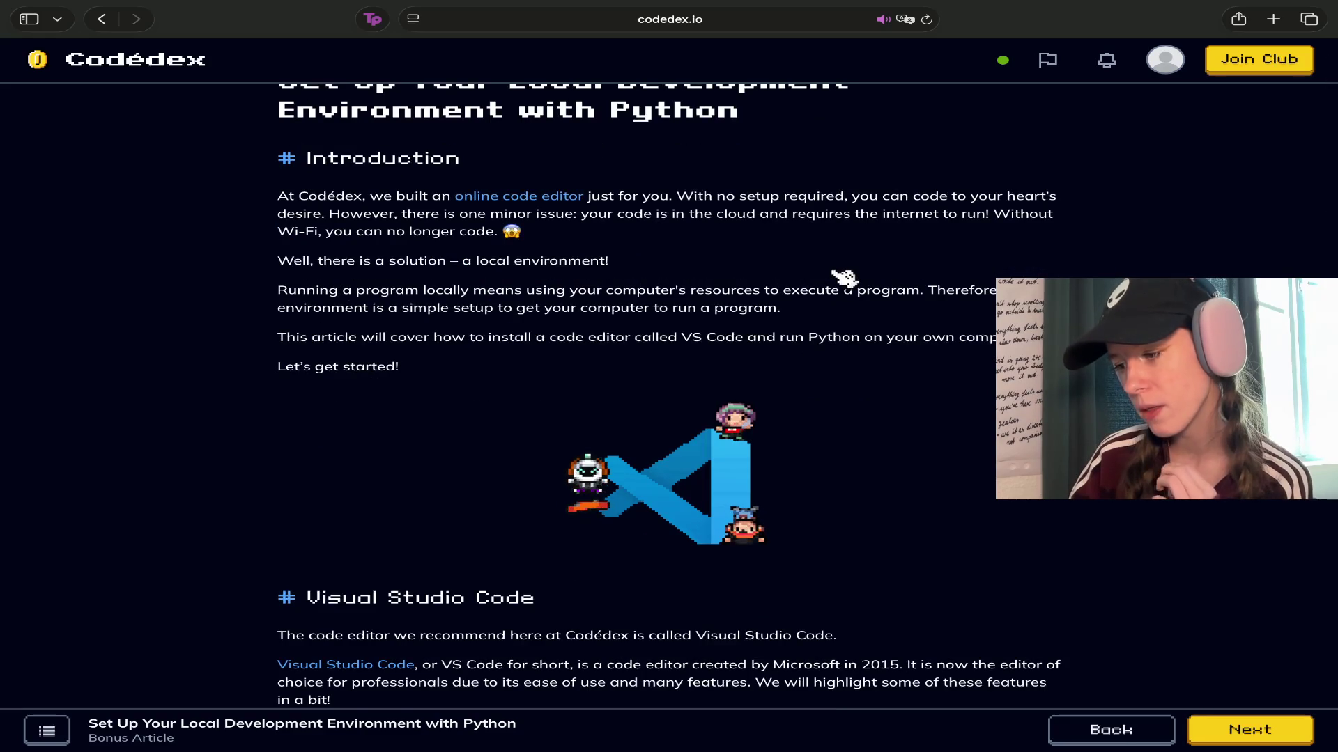
pyautogui.scroll(-7, 845, 278)
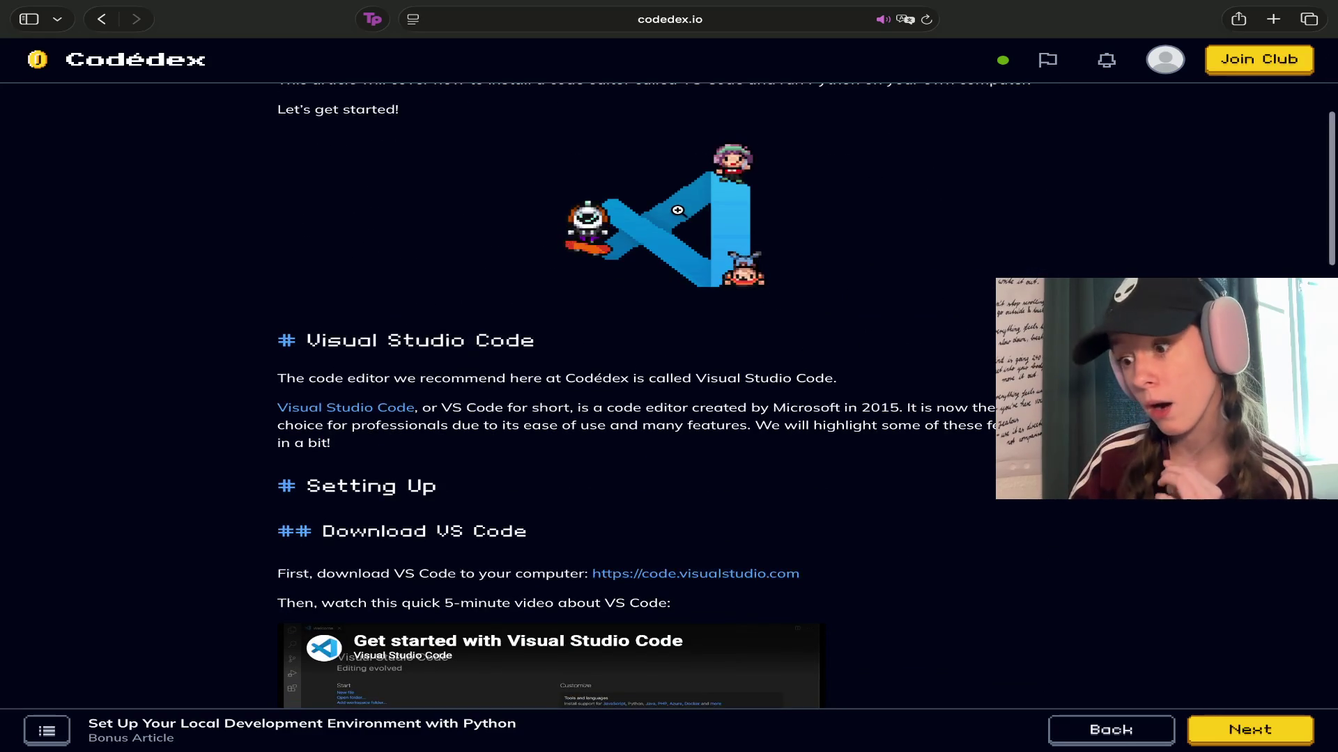
pyautogui.click(641, 219)
pyautogui.click(641, 219)
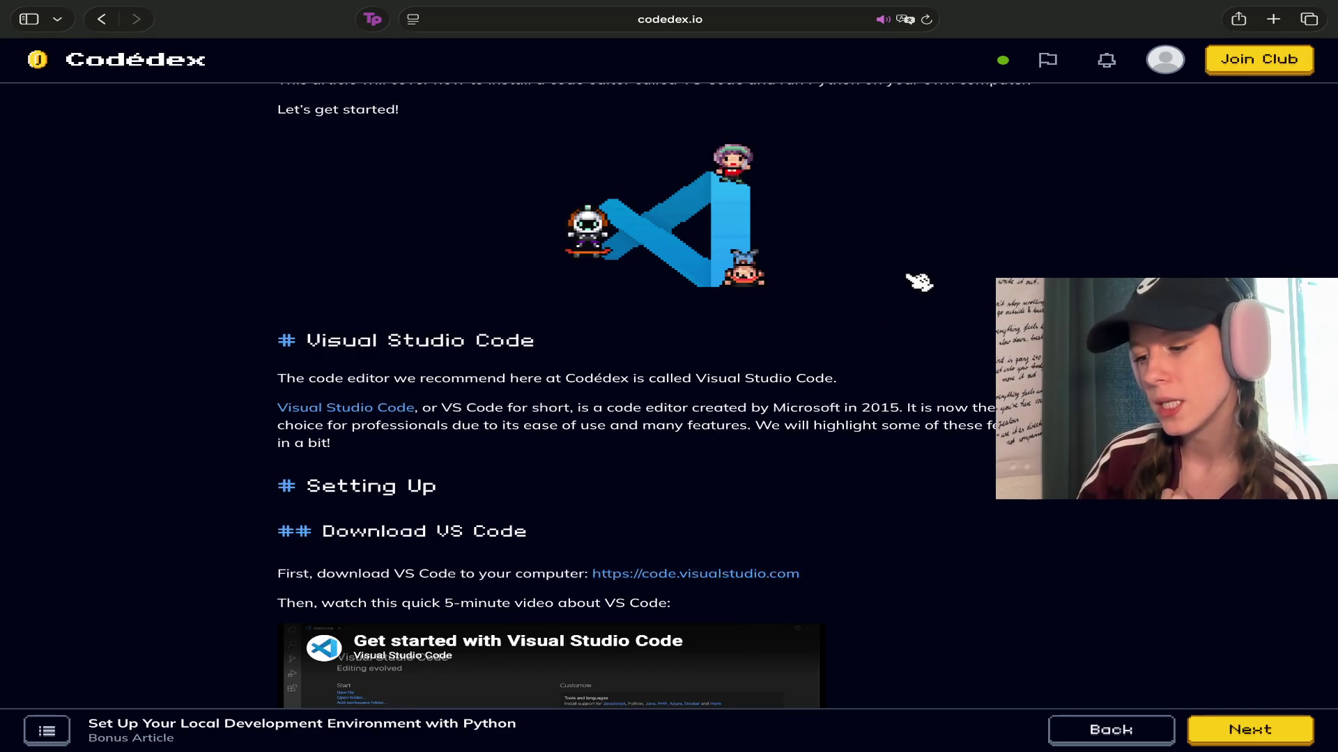
# - Scroll to the Download VS Code section and follow its link to the VS Code site
pyautogui.scroll(-2, 917, 277)
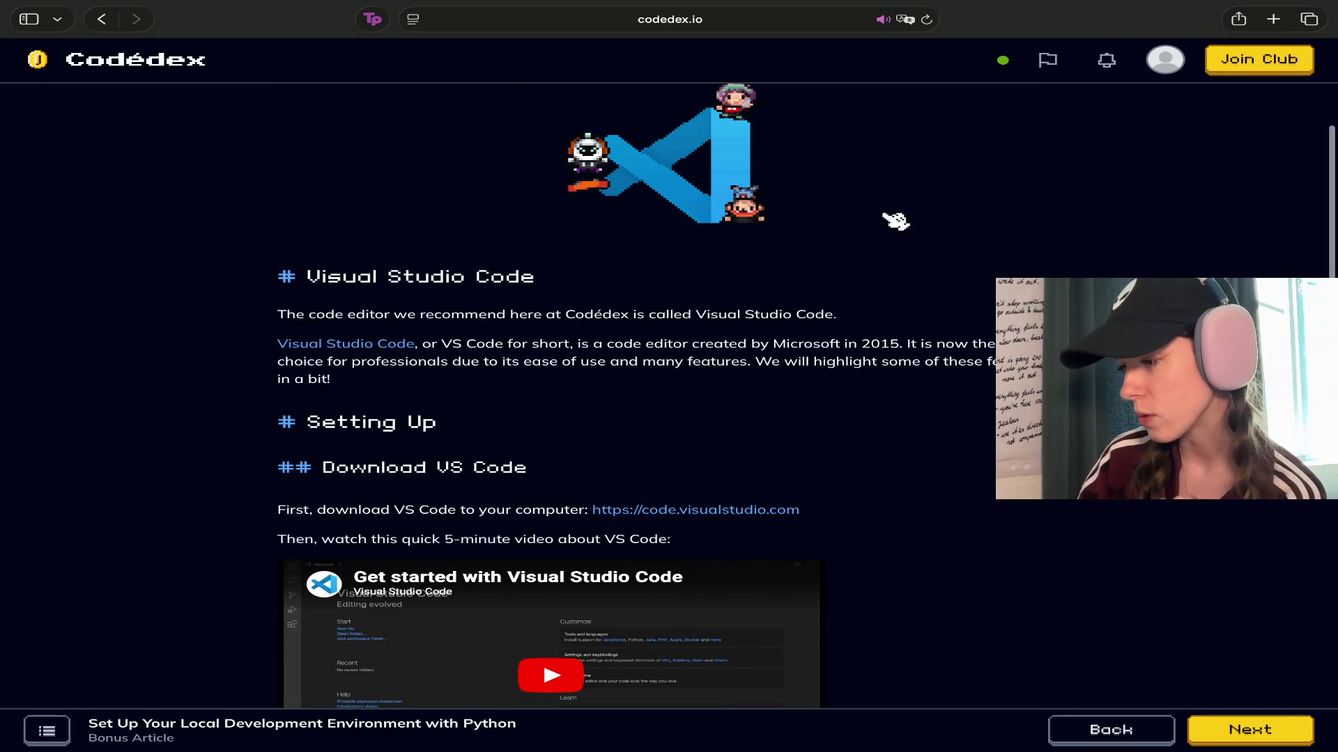
pyautogui.scroll(-4, 408, 319)
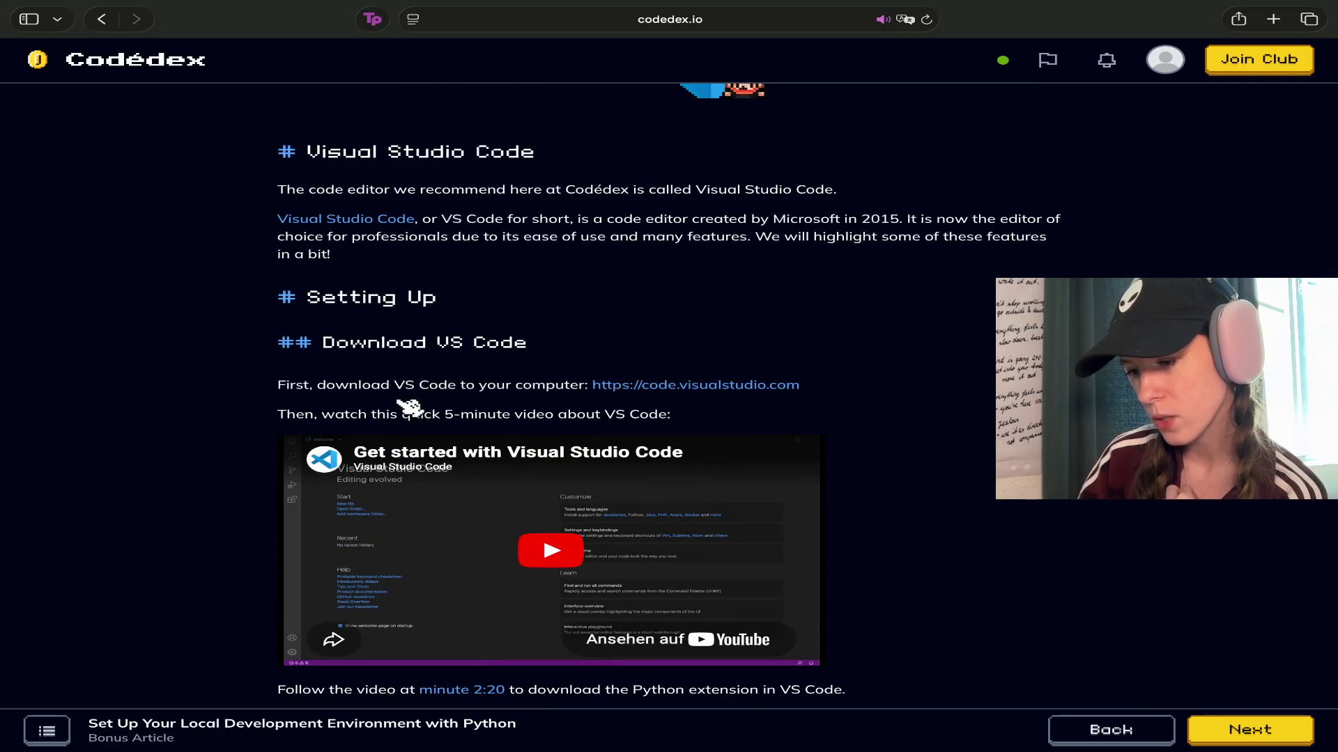
pyautogui.click(686, 392)
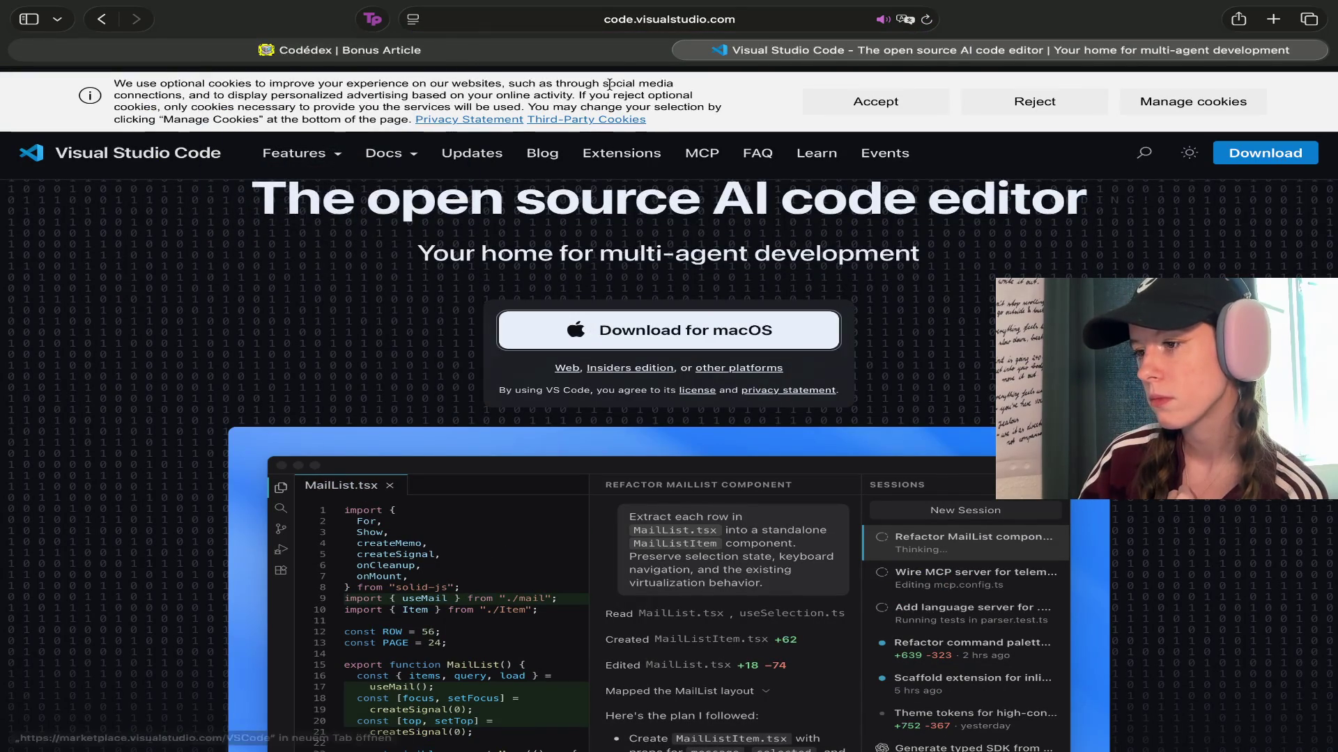
# - Check the VS Code page's web address, then return to the Codédex setup article
pyautogui.click(690, 19)
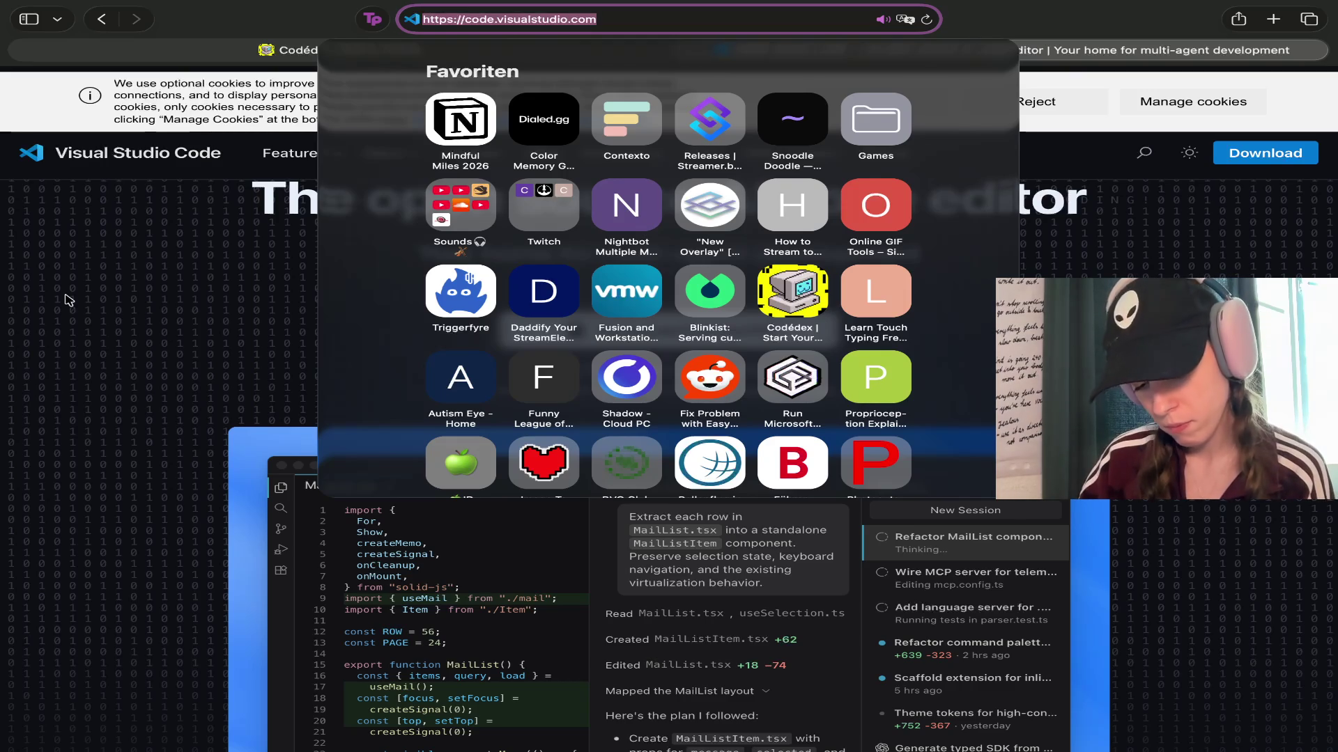
pyautogui.click(112, 235)
pyautogui.click(627, 50)
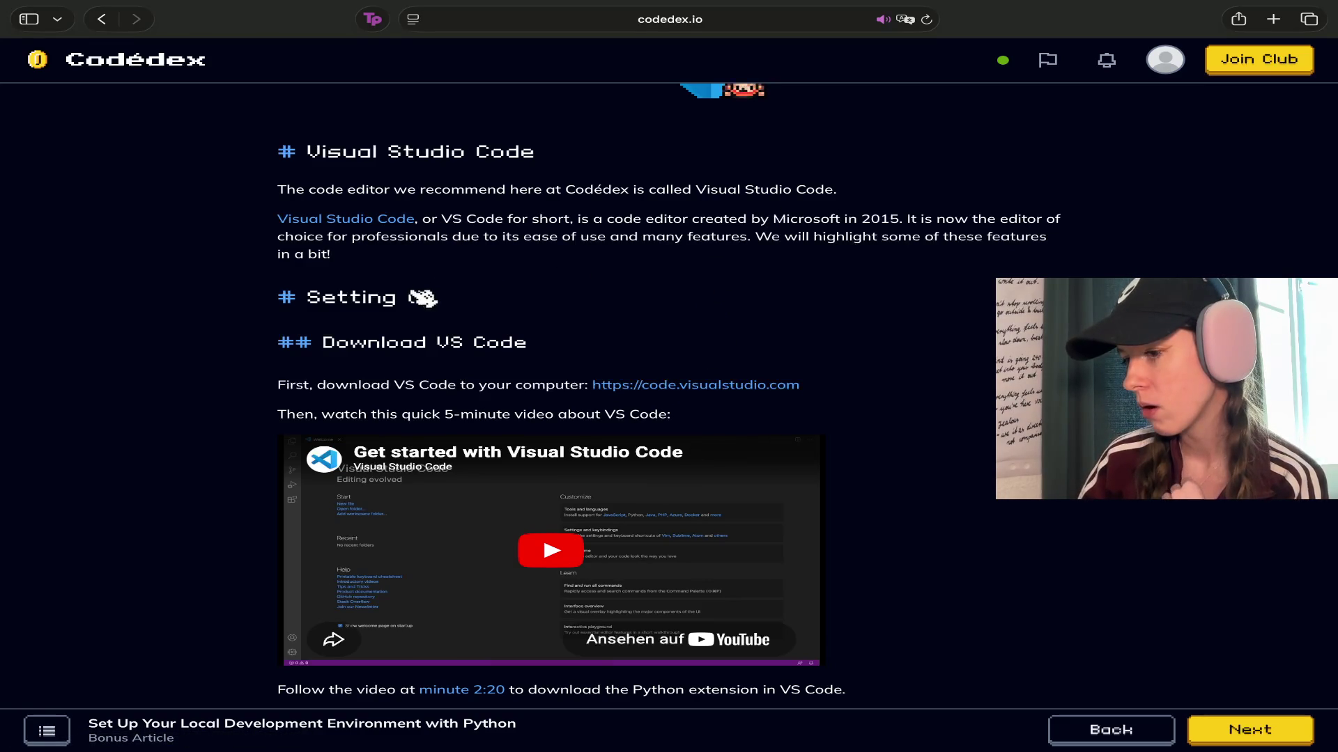
pyautogui.scroll(-1, 418, 432)
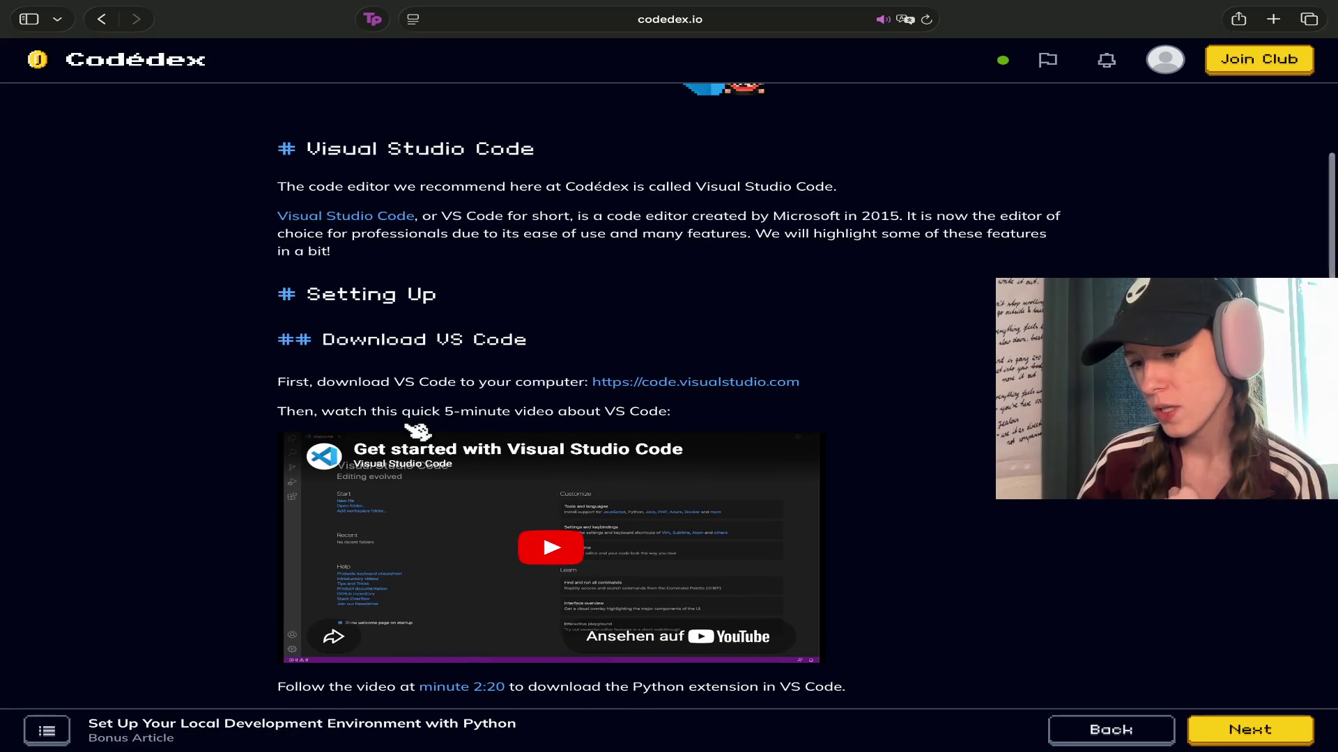
pyautogui.scroll(-1, 418, 431)
pyautogui.scroll(-5, 986, 395)
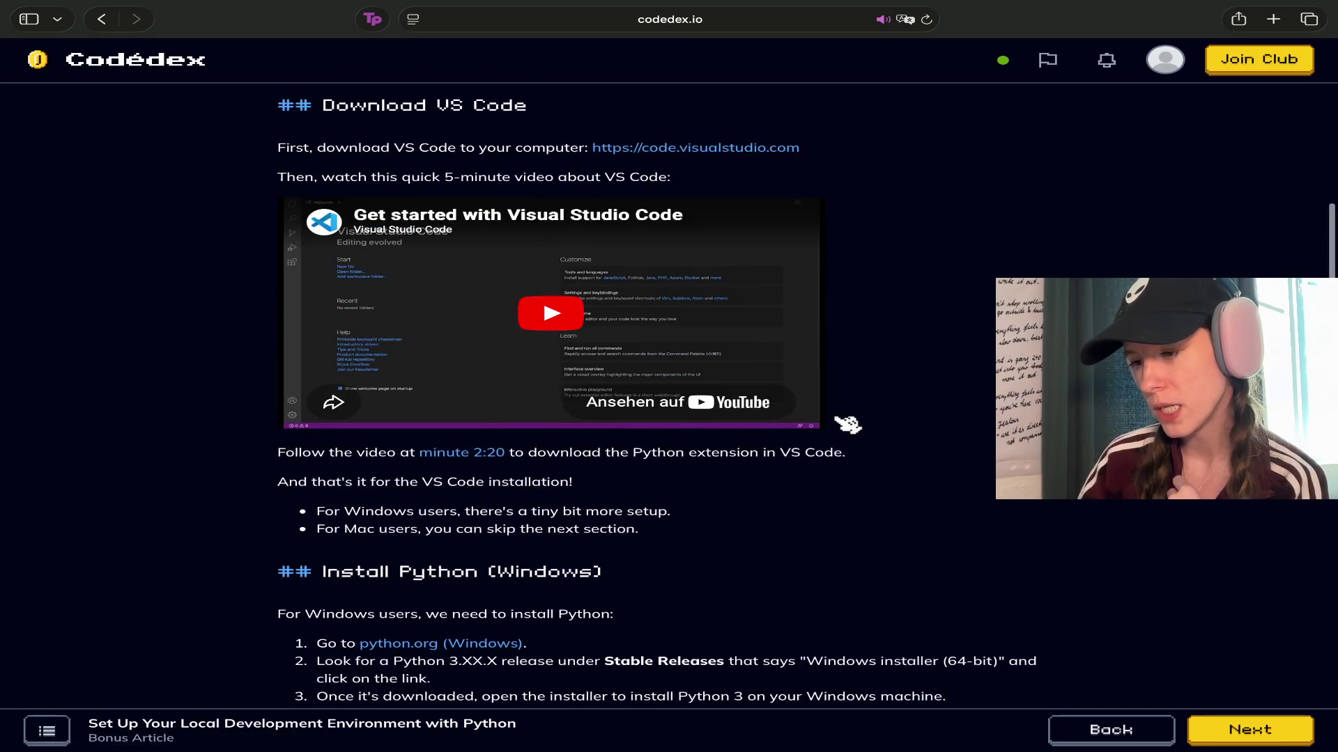
pyautogui.scroll(-2, 881, 414)
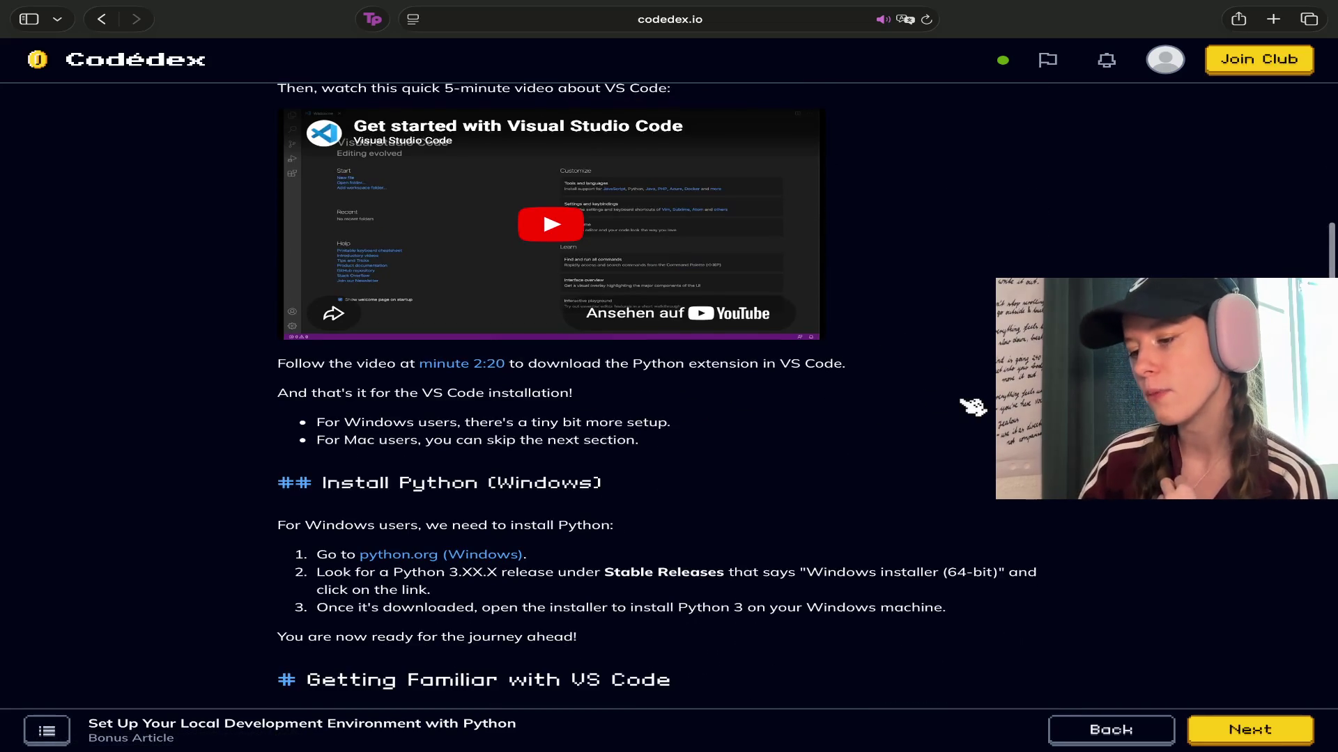
pyautogui.scroll(-1, 974, 407)
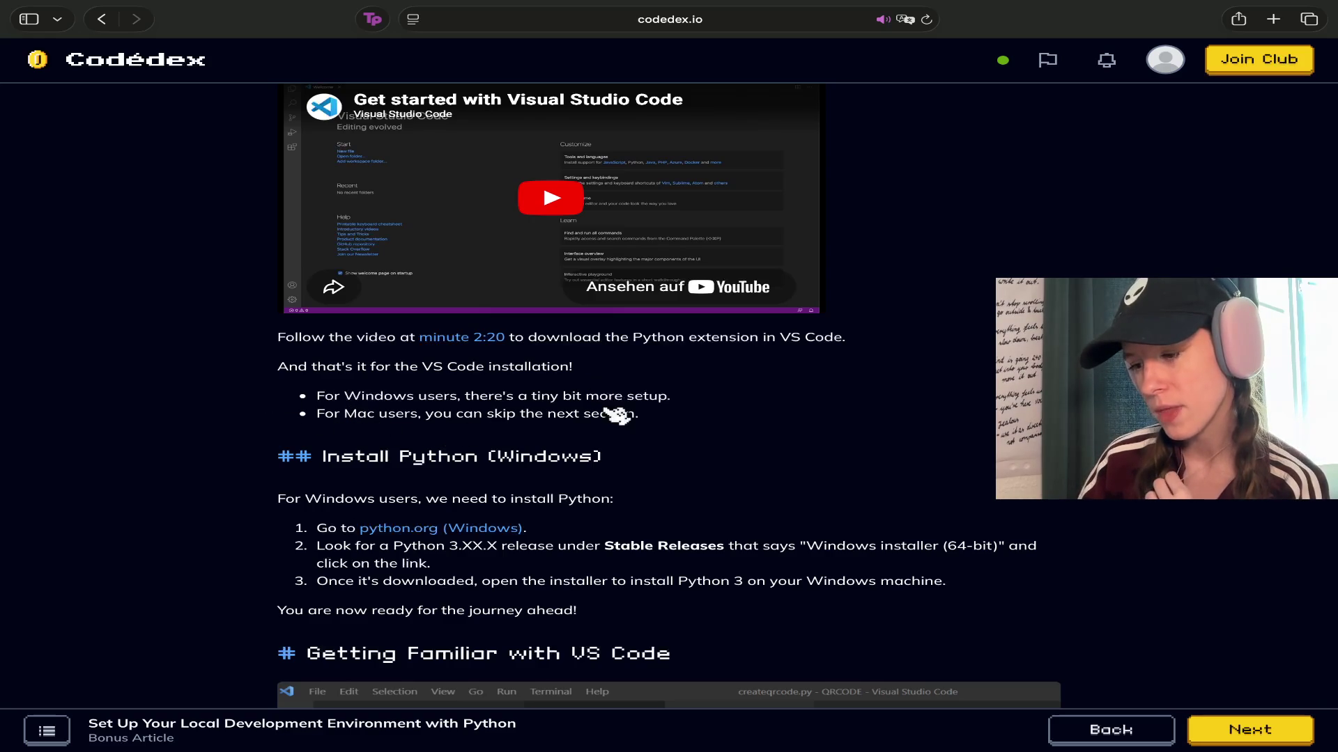
pyautogui.scroll(-5, 729, 444)
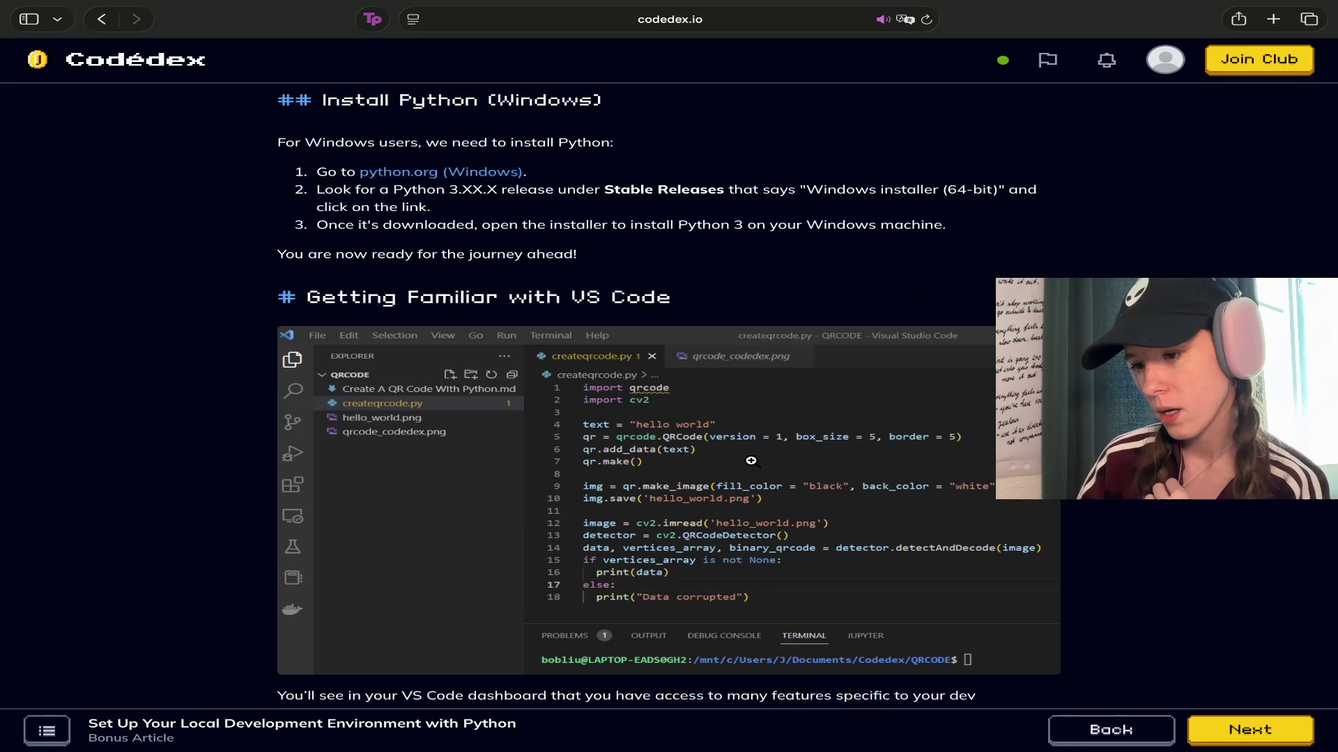
pyautogui.scroll(-2, 751, 461)
pyautogui.scroll(5, 668, 463)
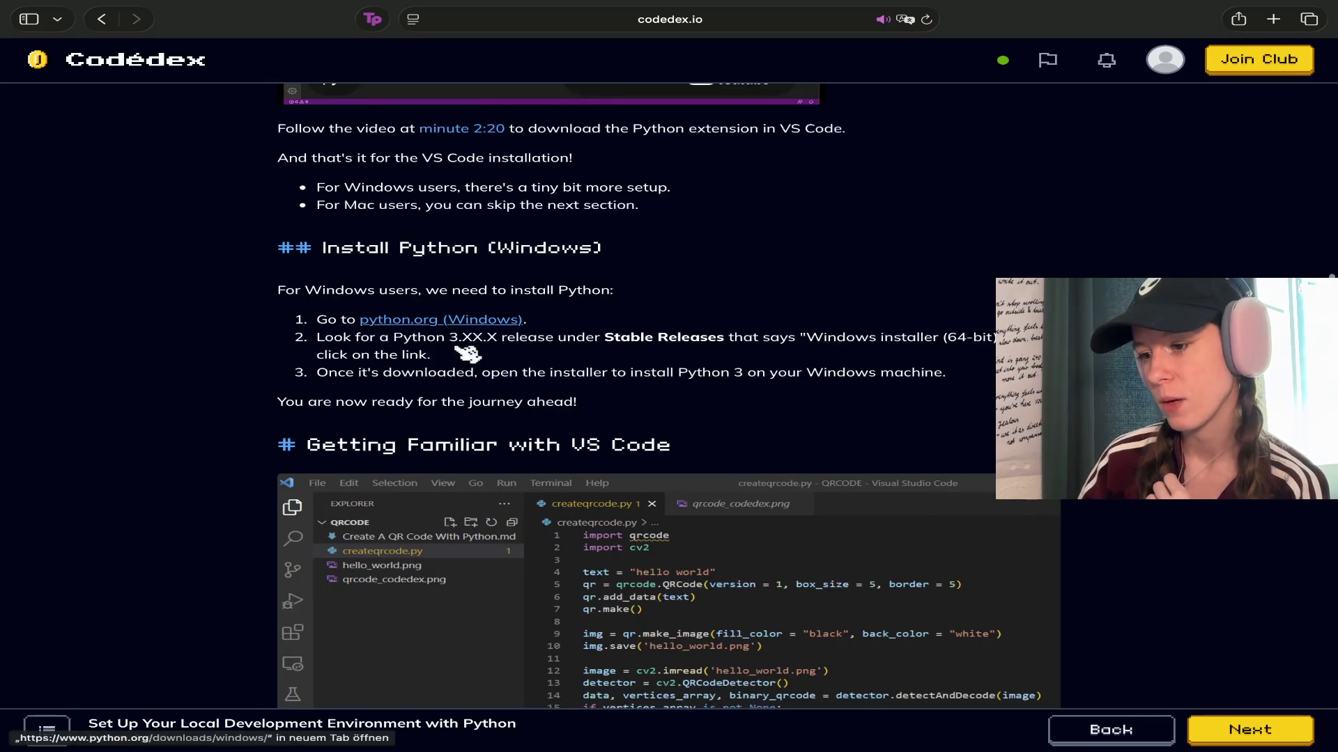
pyautogui.scroll(-3, 500, 443)
pyautogui.scroll(-4, 686, 373)
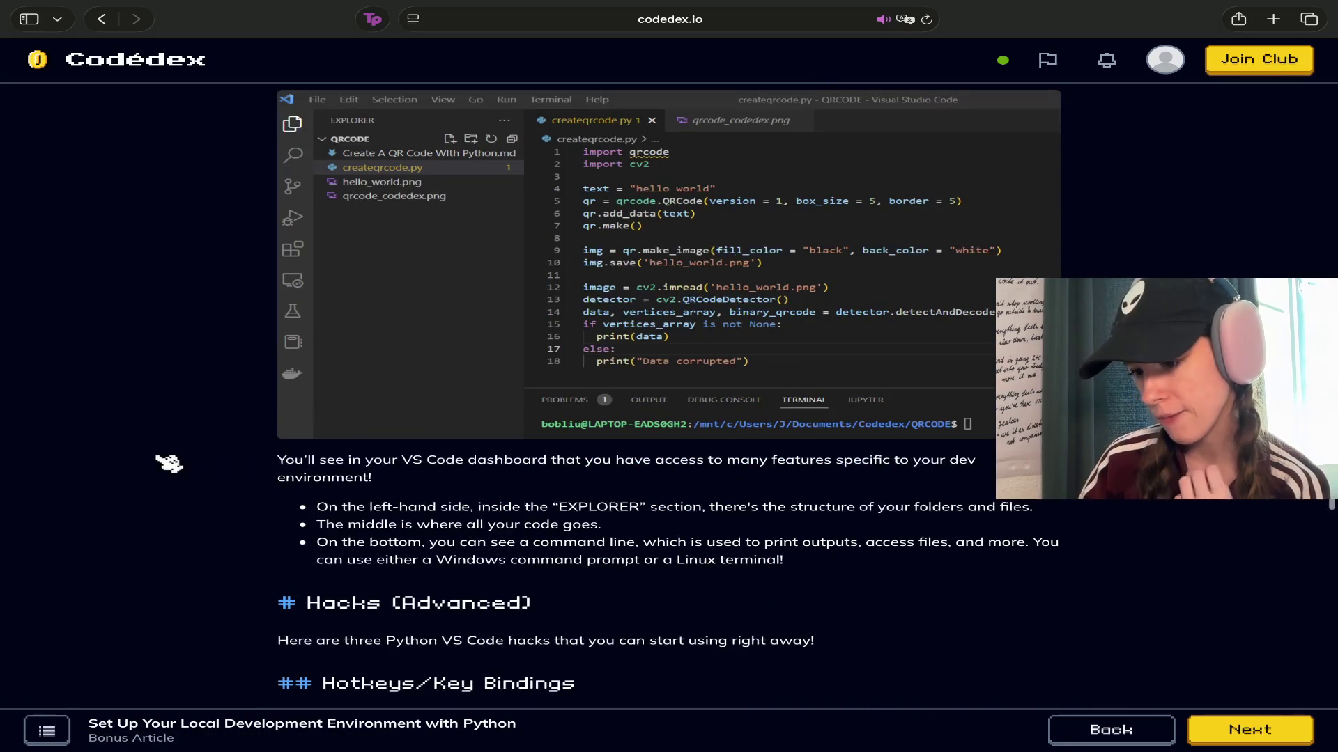
pyautogui.scroll(-2, 171, 461)
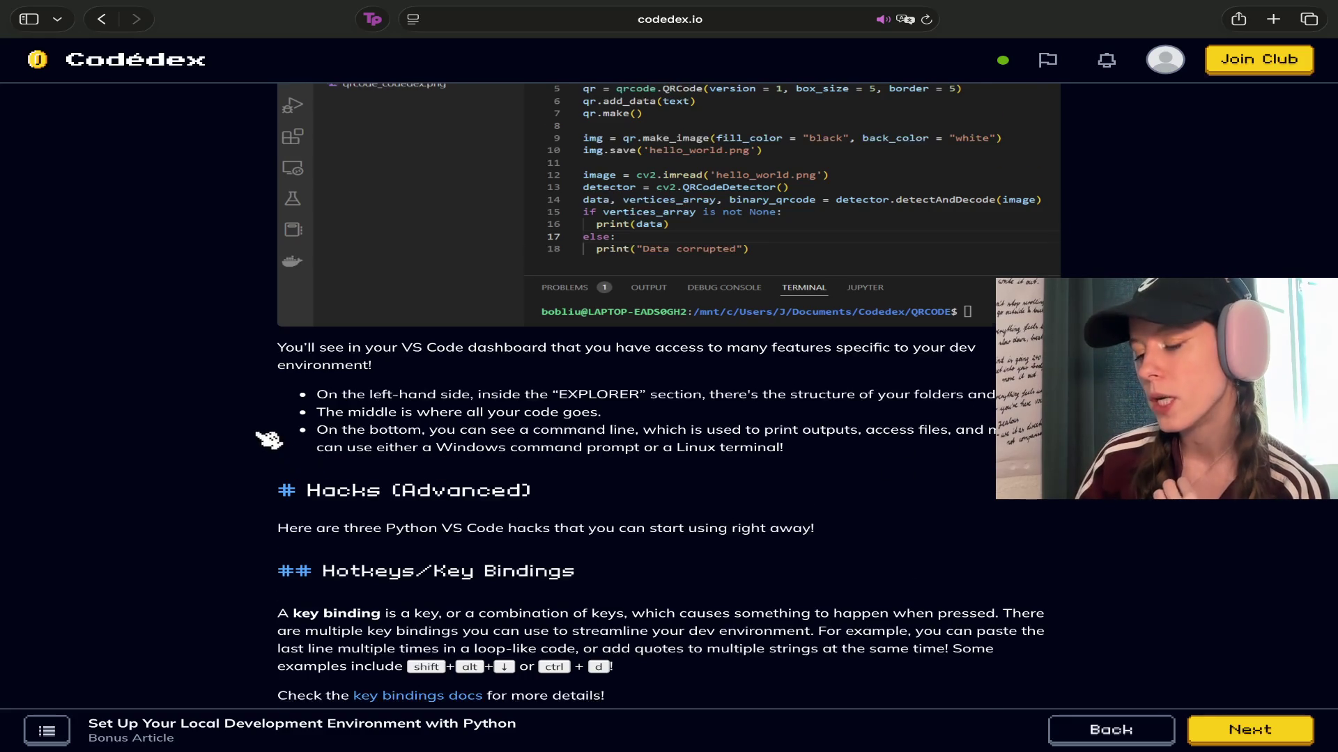
pyautogui.scroll(-3, 269, 439)
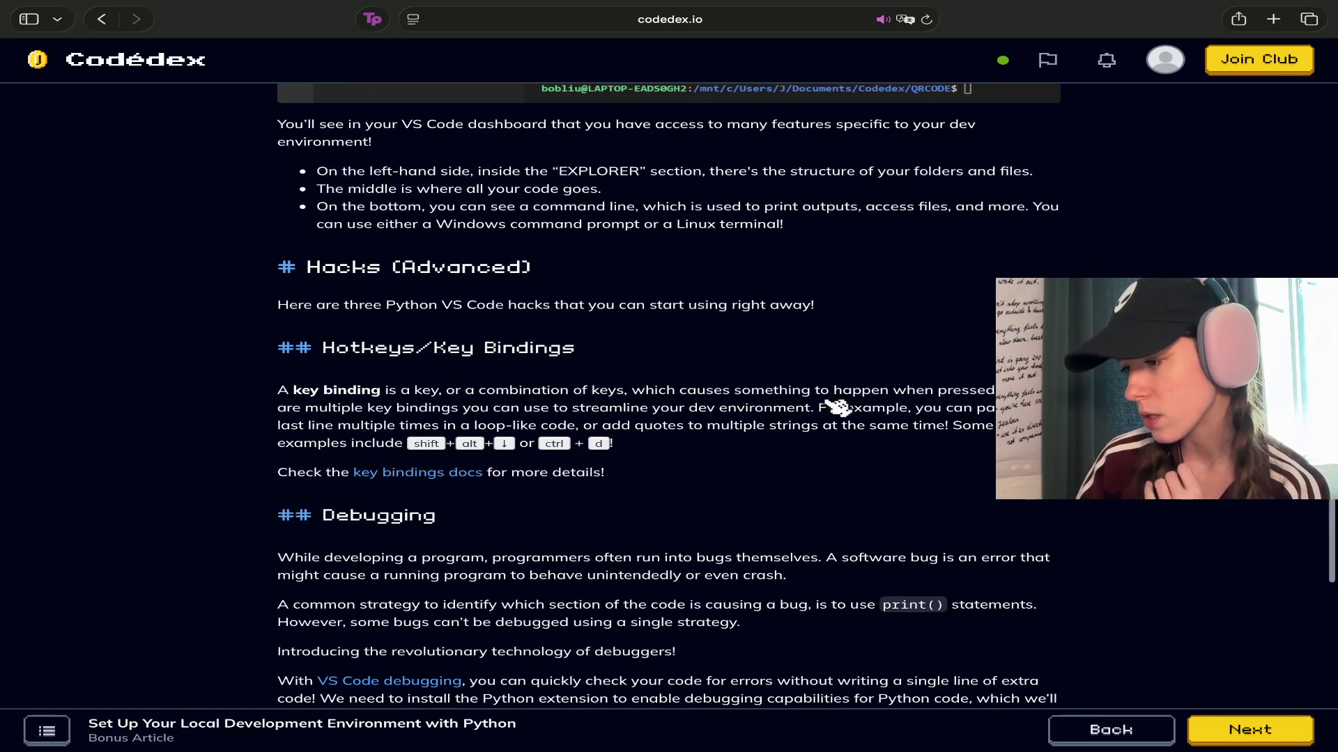
pyautogui.scroll(-1, 845, 279)
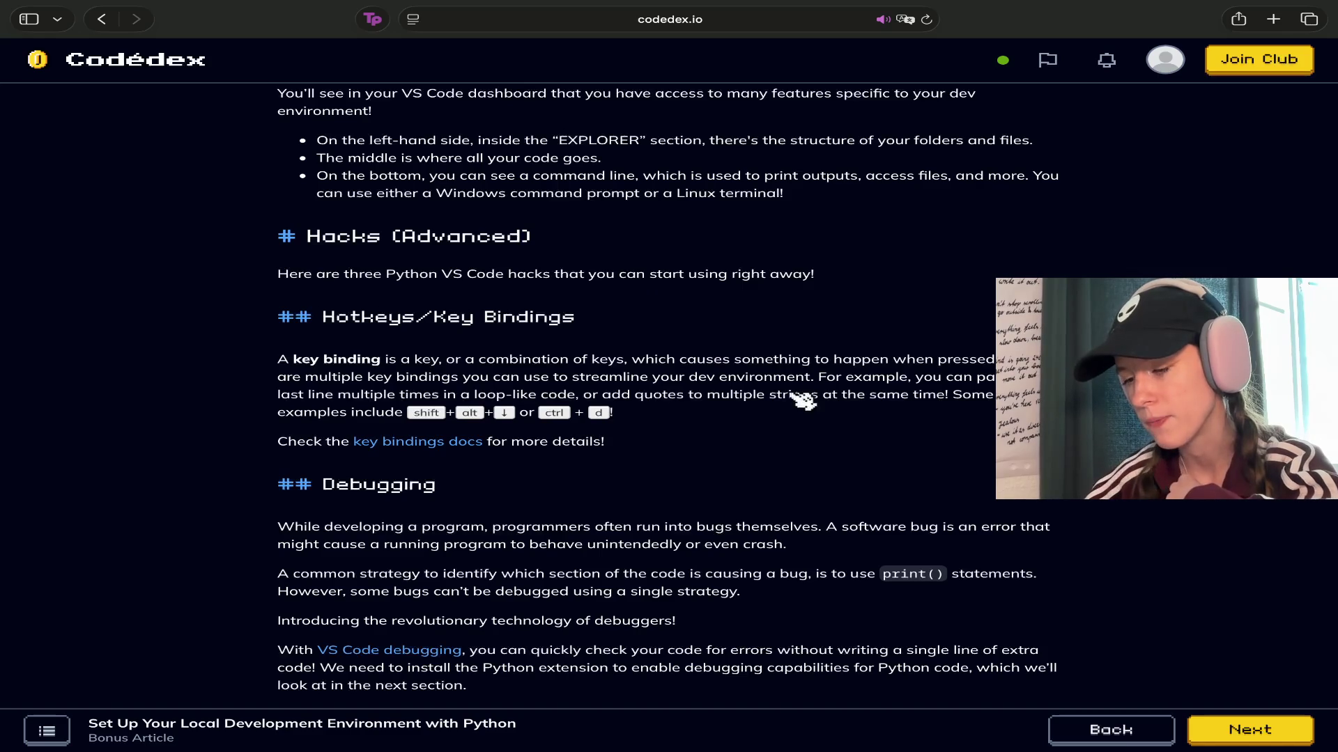
pyautogui.scroll(-2, 779, 453)
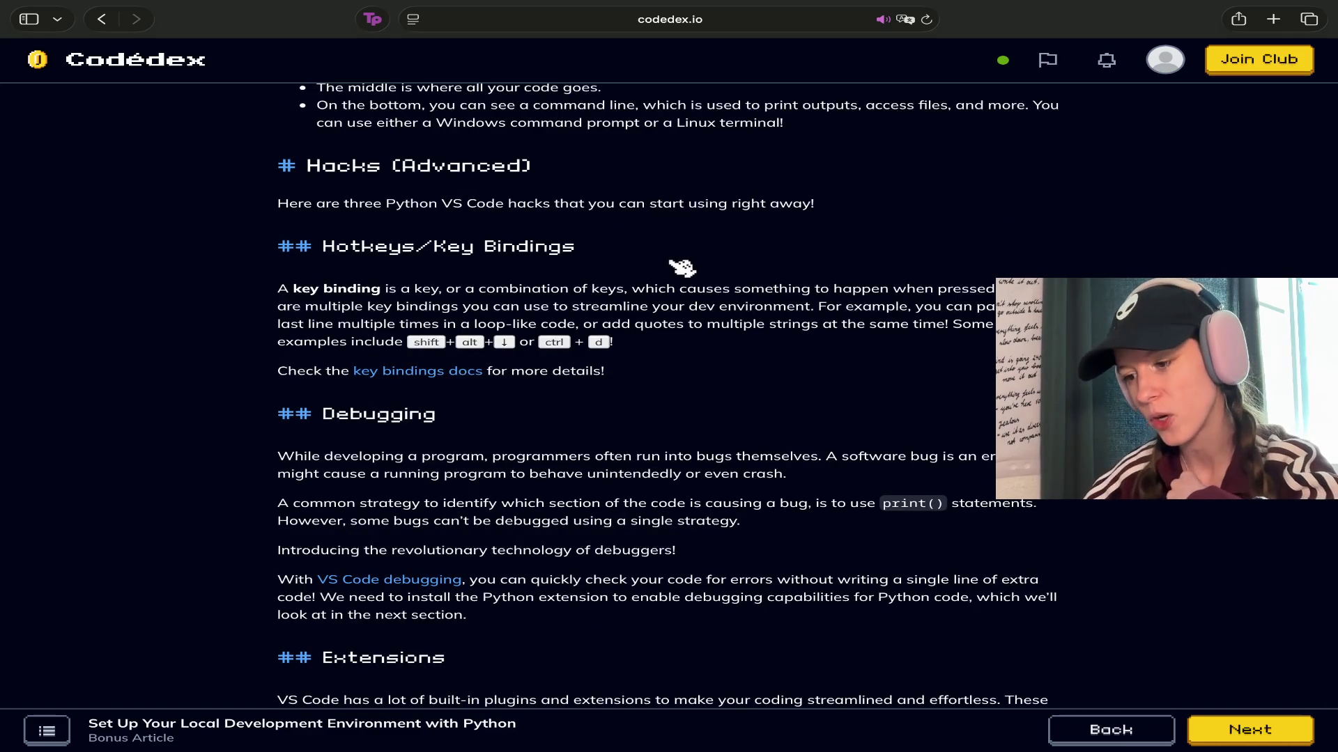
pyautogui.scroll(-2, 686, 289)
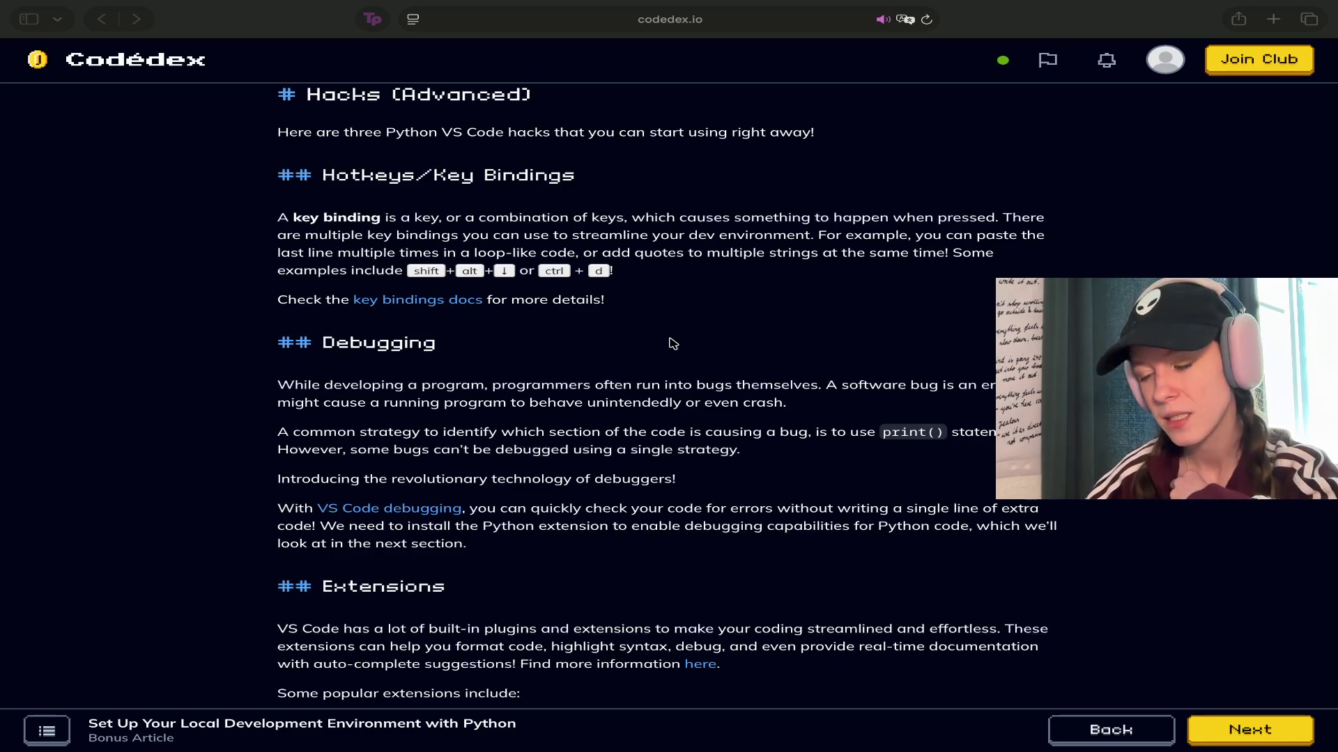
pyautogui.scroll(-3, 315, 379)
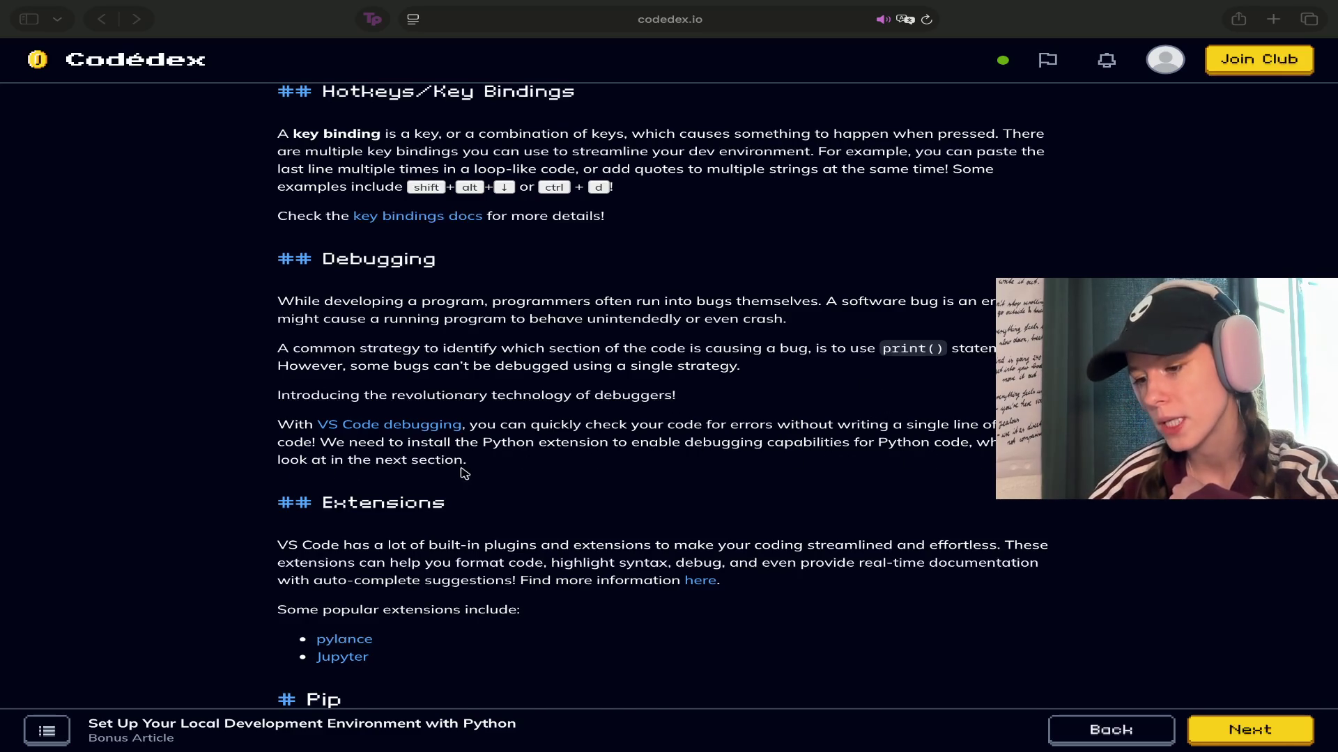
pyautogui.scroll(-2, 465, 474)
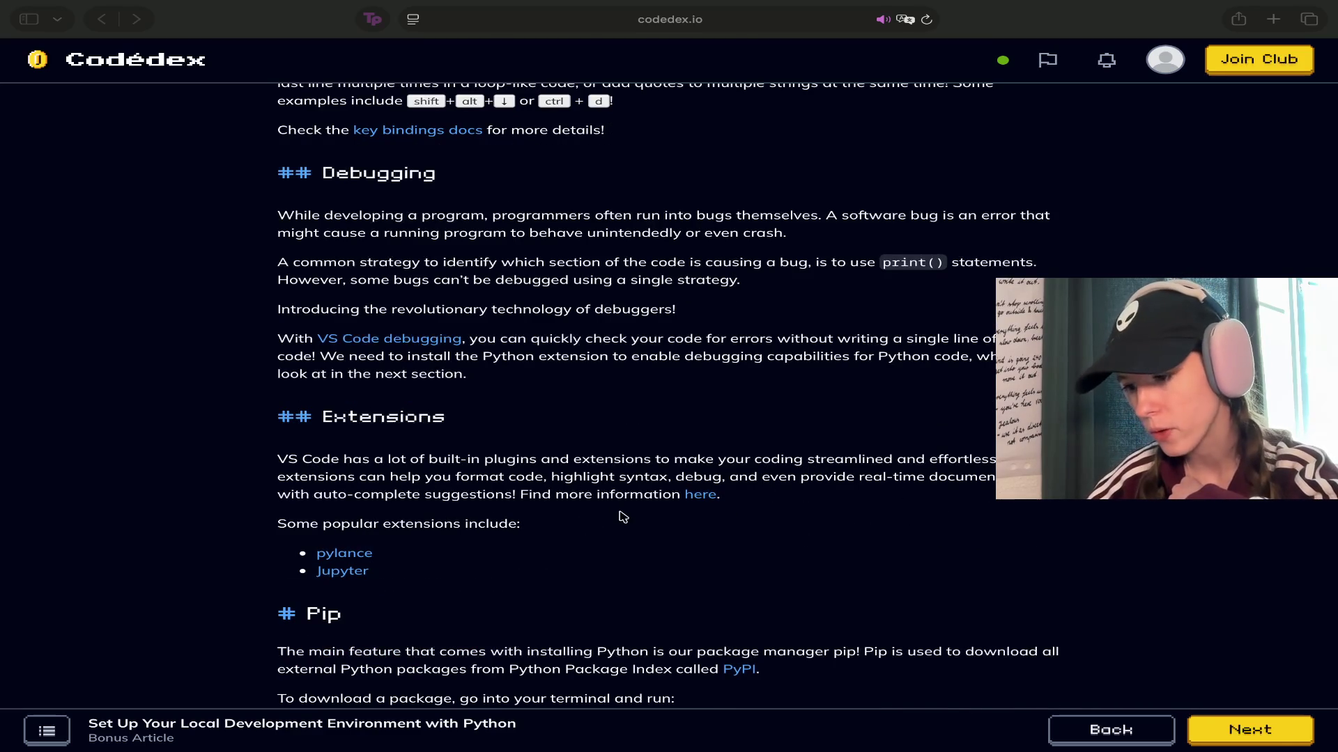
pyautogui.scroll(-3, 617, 517)
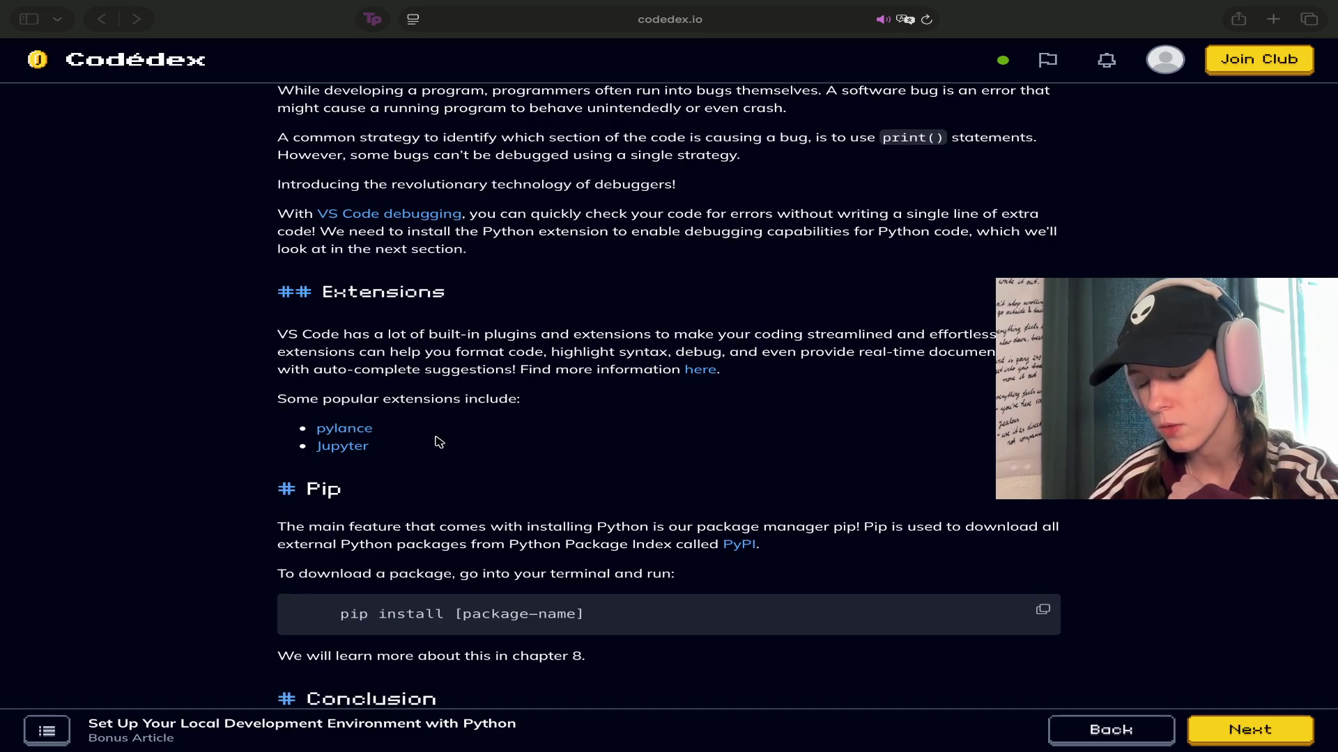
pyautogui.scroll(-2, 381, 507)
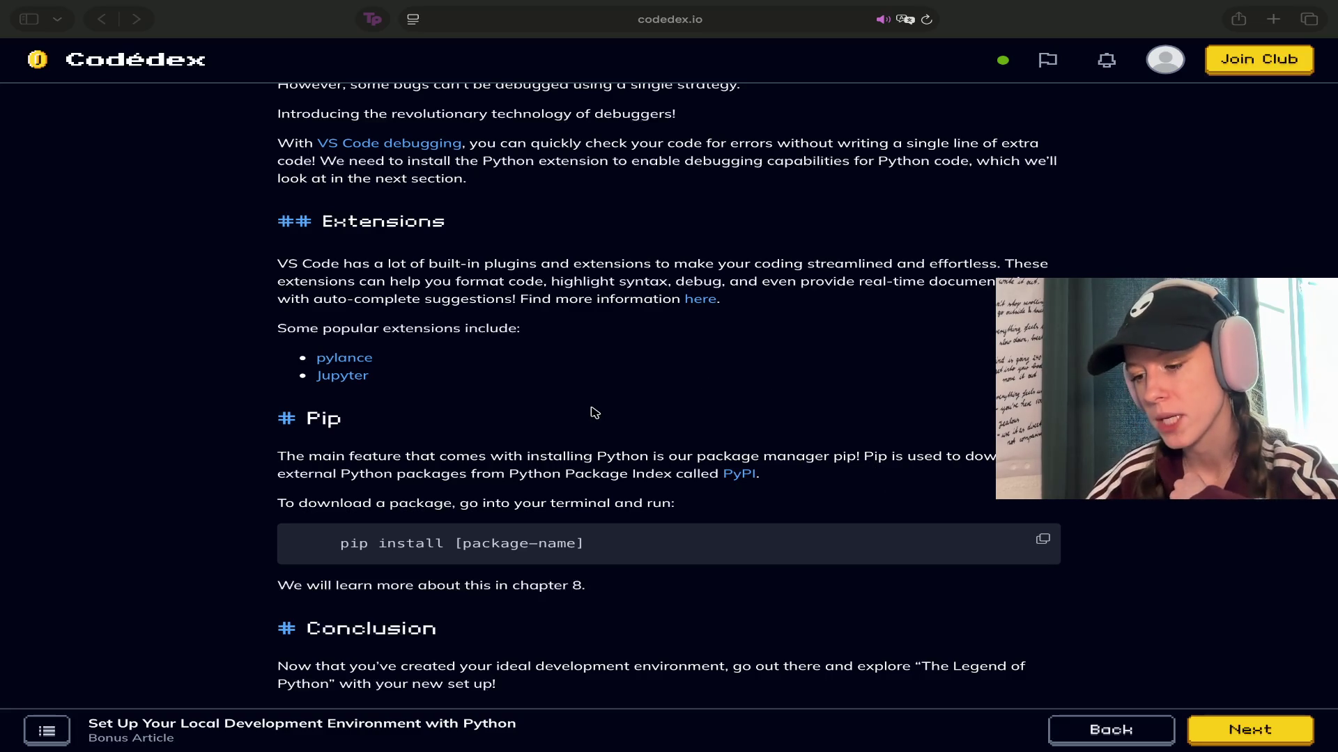
pyautogui.scroll(-2, 594, 412)
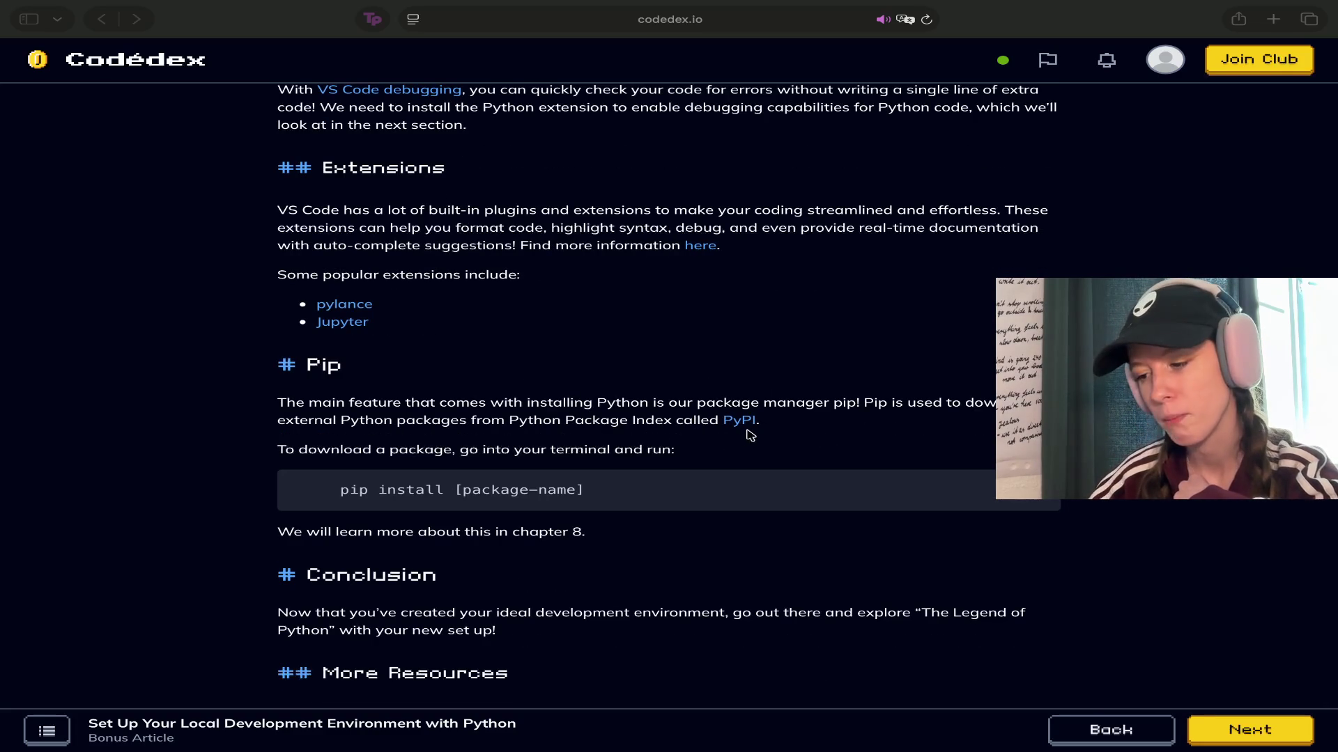
pyautogui.scroll(-2, 637, 439)
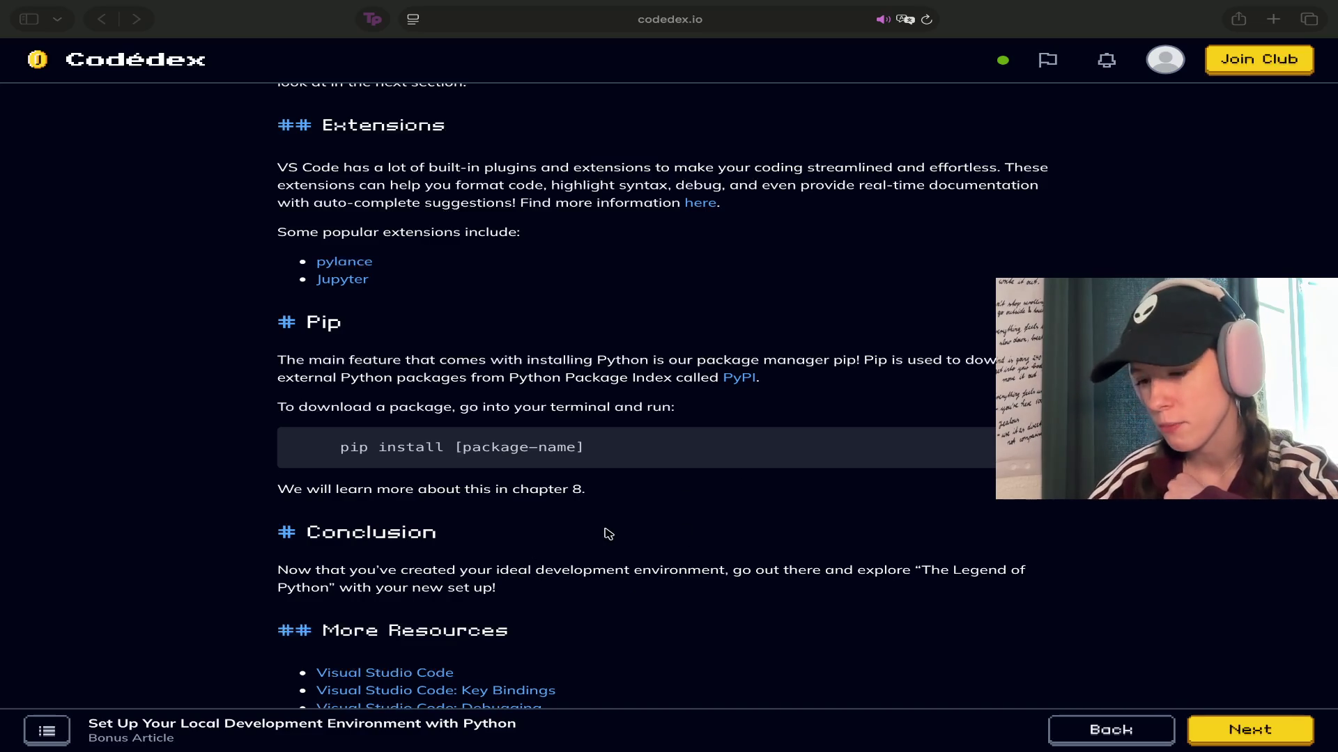
pyautogui.scroll(-2, 609, 534)
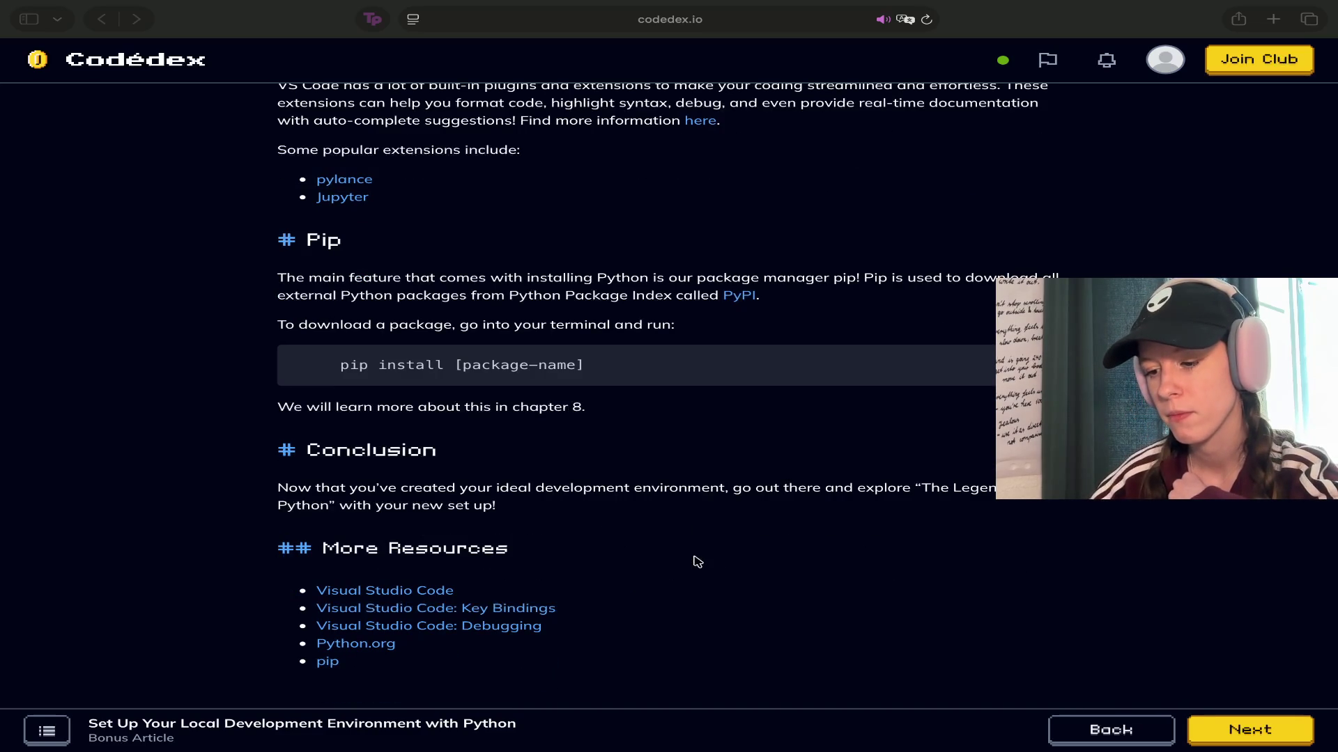
pyautogui.moveTo(4, 6)
pyautogui.scroll(2, 212, 80)
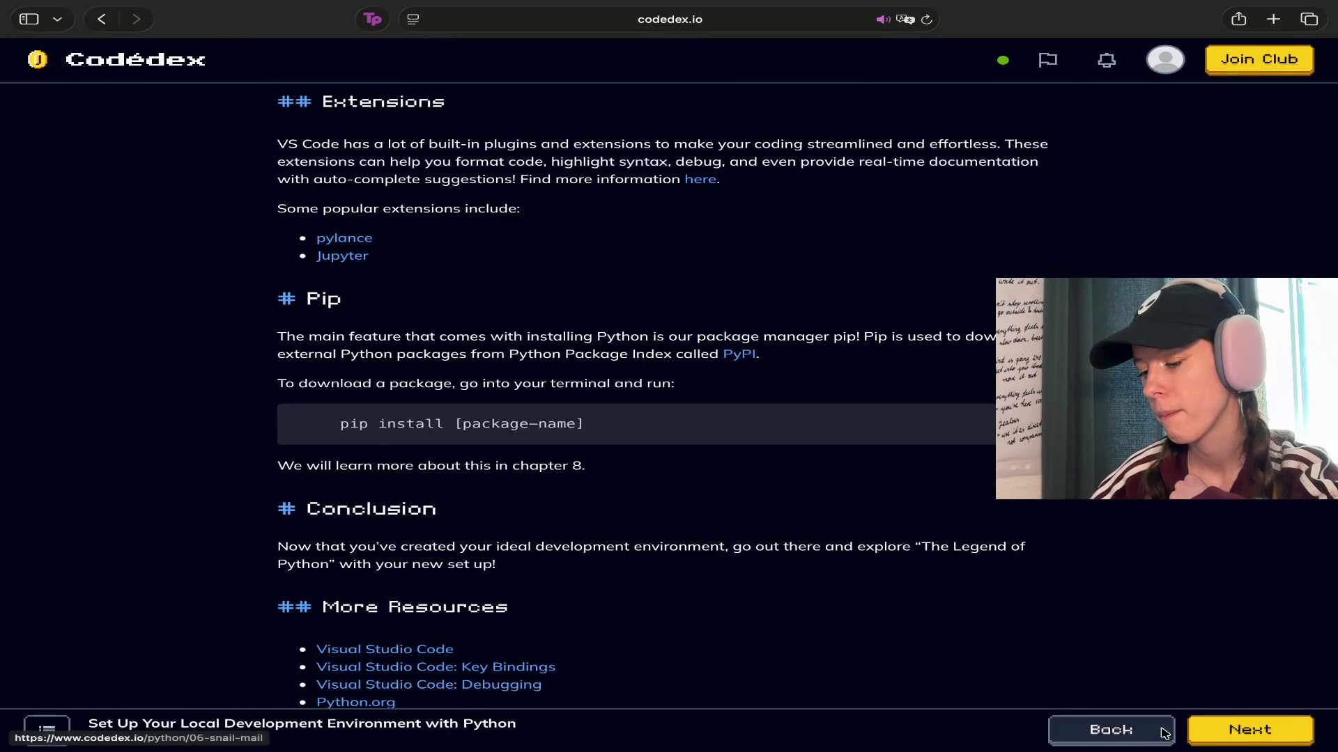
# - Finish the bonus article and continue with its Next button toward Chapter 2 Variables
pyautogui.click(1261, 735)
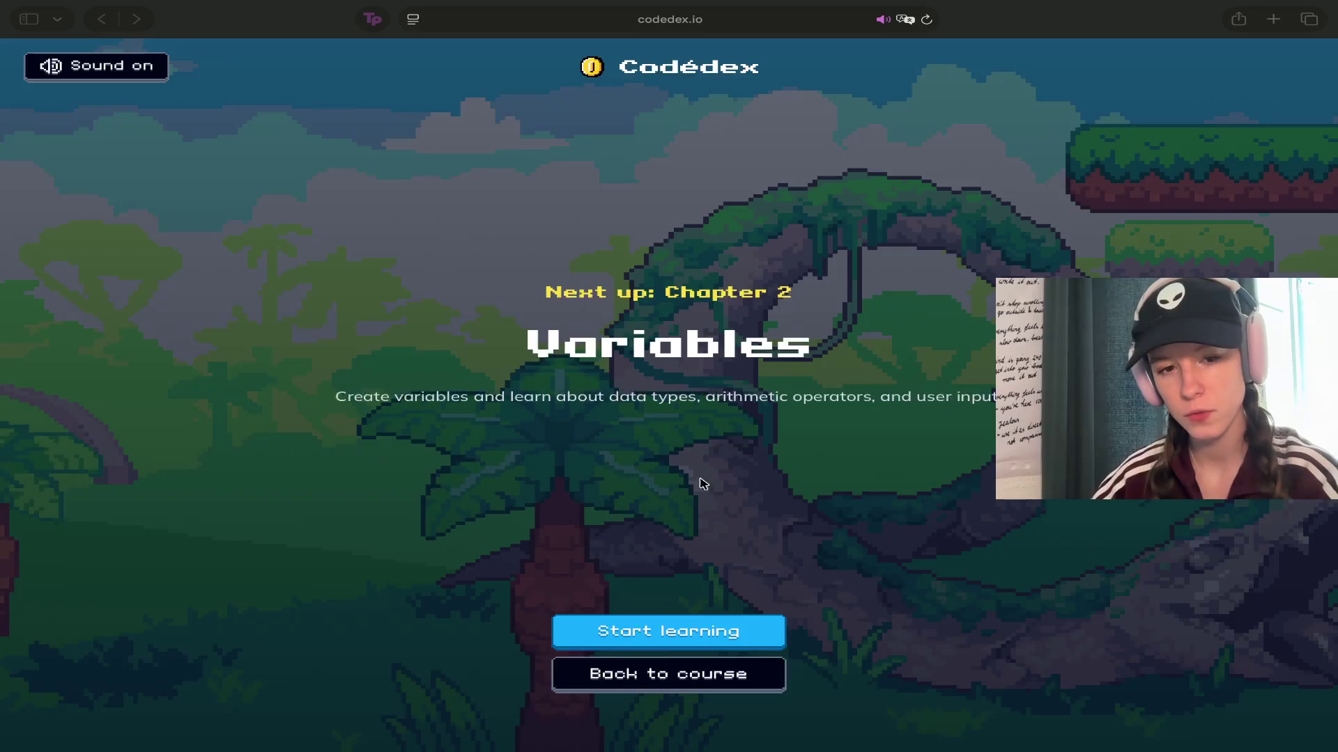
pyautogui.click(635, 635)
# - Start the Chapter 2 Variables lesson and open the profile from the account menu in a new tab
pyautogui.click(635, 635)
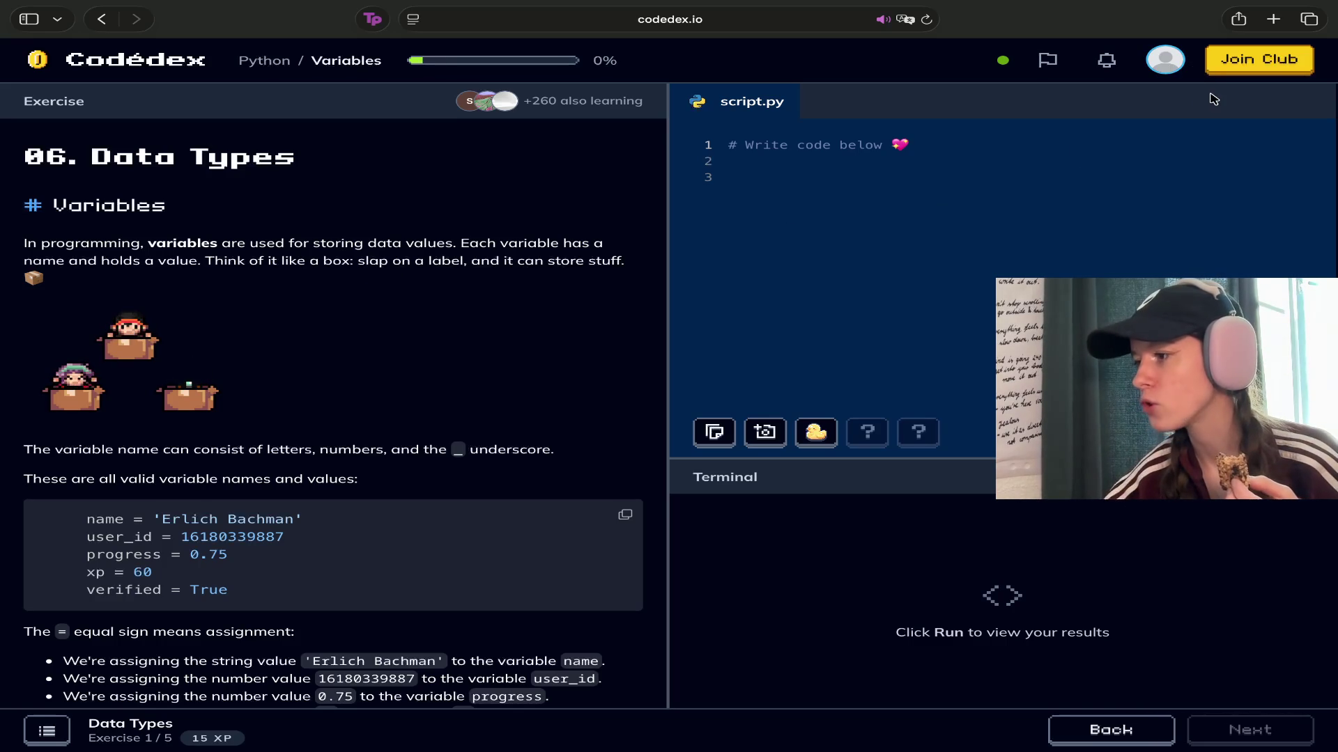
pyautogui.click(1165, 60)
pyautogui.keyDown('super'); pyautogui.click(1078, 105); pyautogui.keyUp('super')
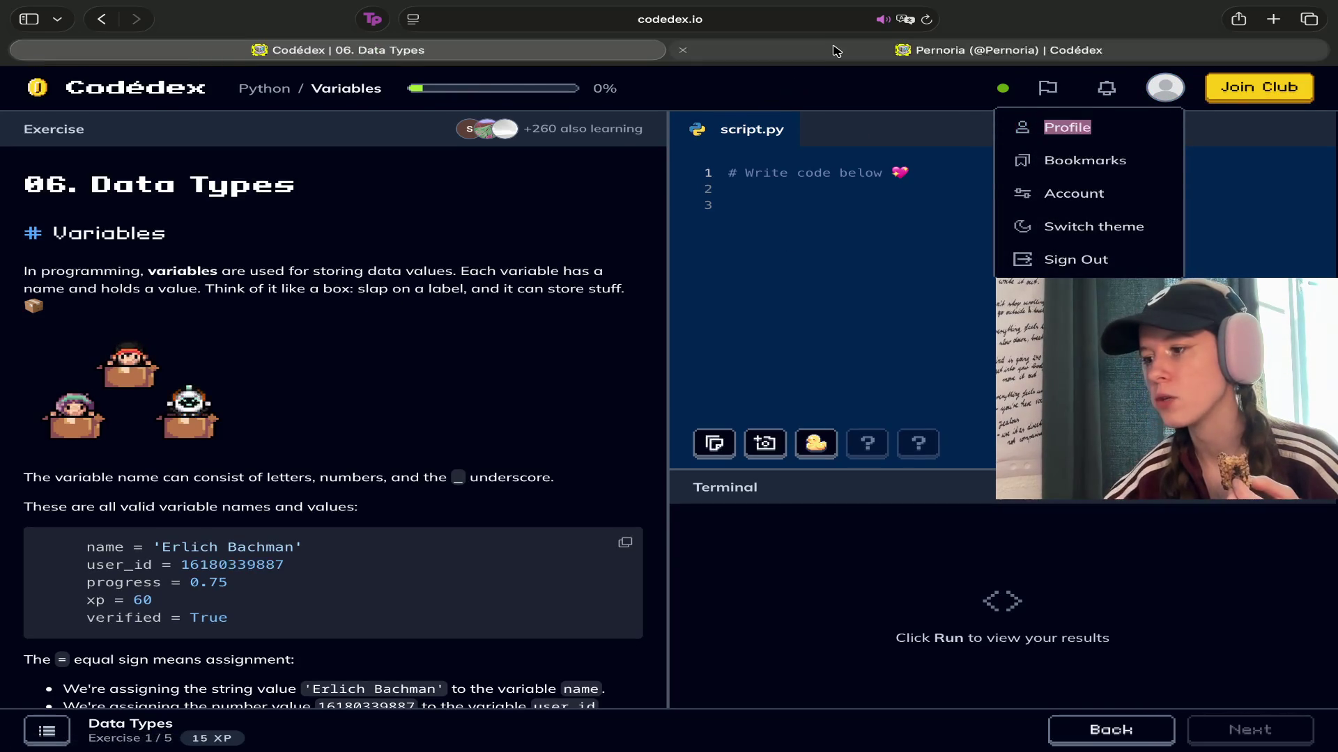
# - Switch to the profile tab showing Level 1, 45 Total XP, Bronze rank and no projects
pyautogui.click(836, 51)
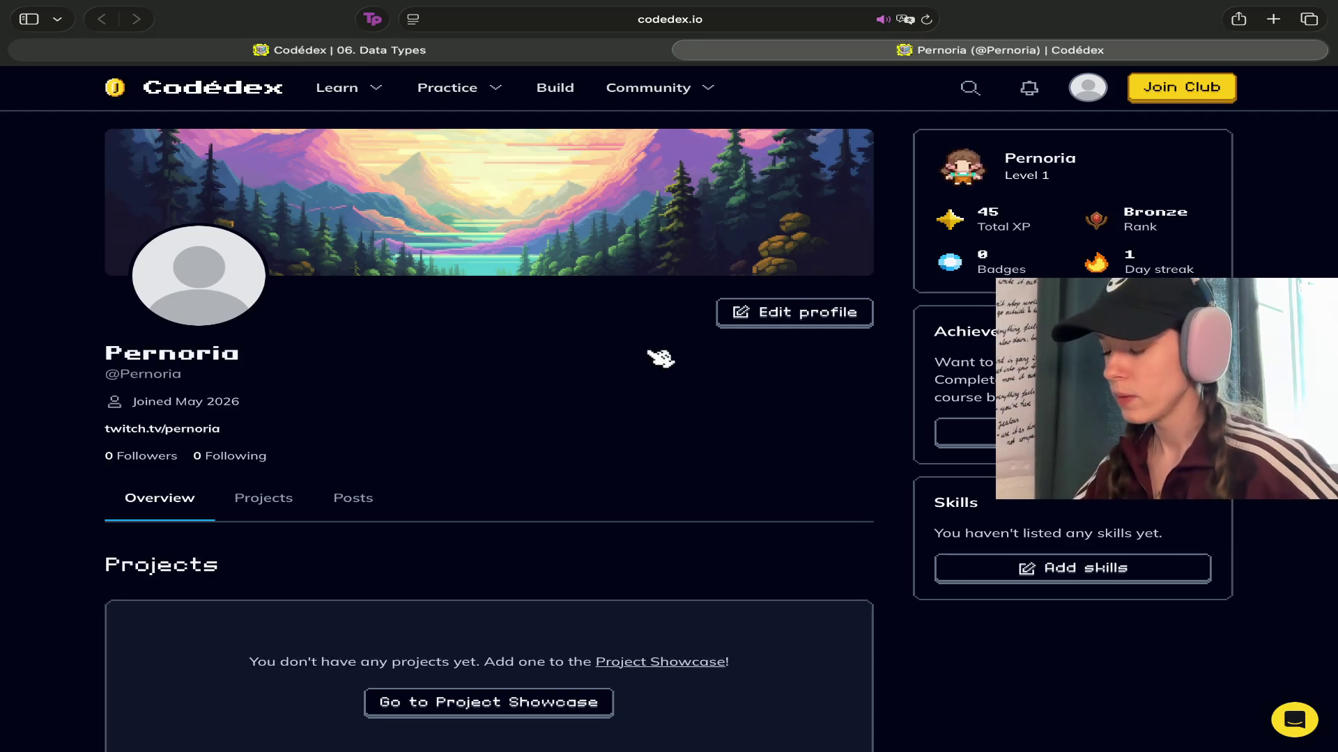
pyautogui.moveTo(594, 230)
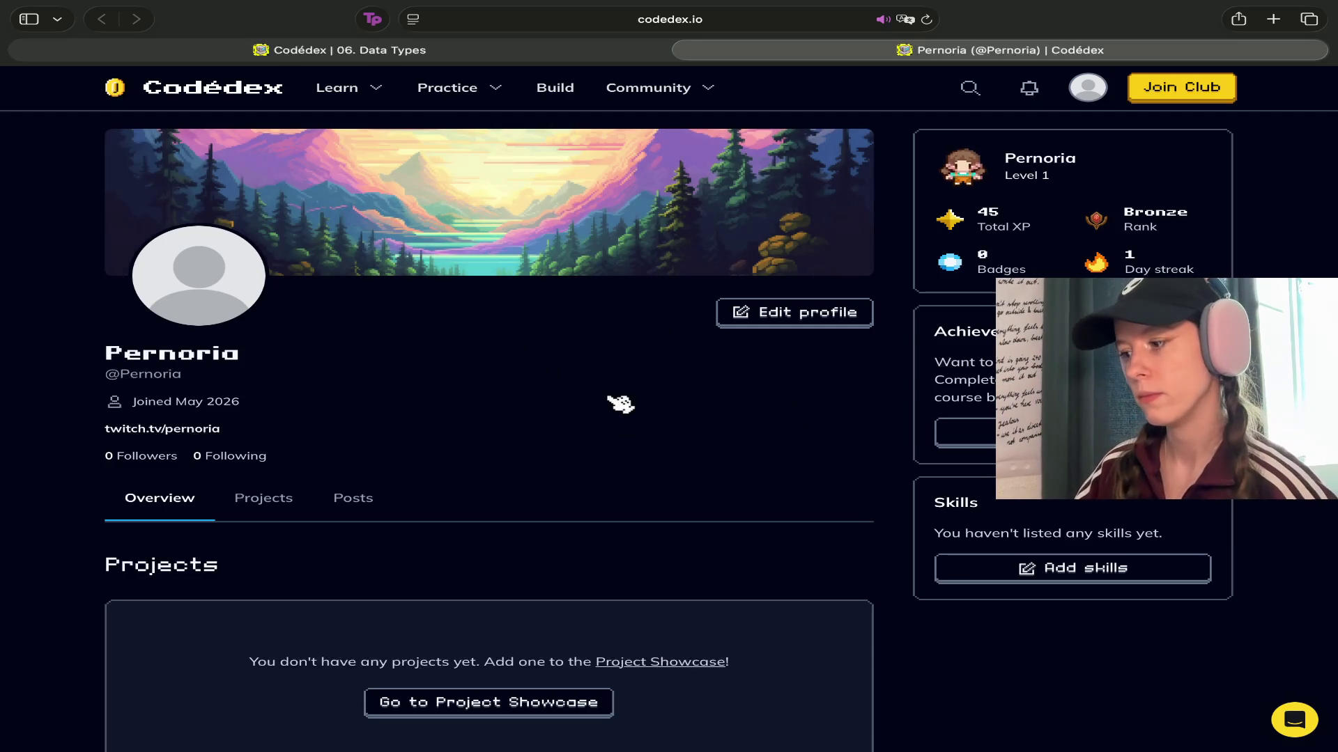
pyautogui.moveTo(138, 305)
pyautogui.mouseDown()
pyautogui.moveTo(740, 463)
pyautogui.moveTo(803, 495)
pyautogui.mouseUp()
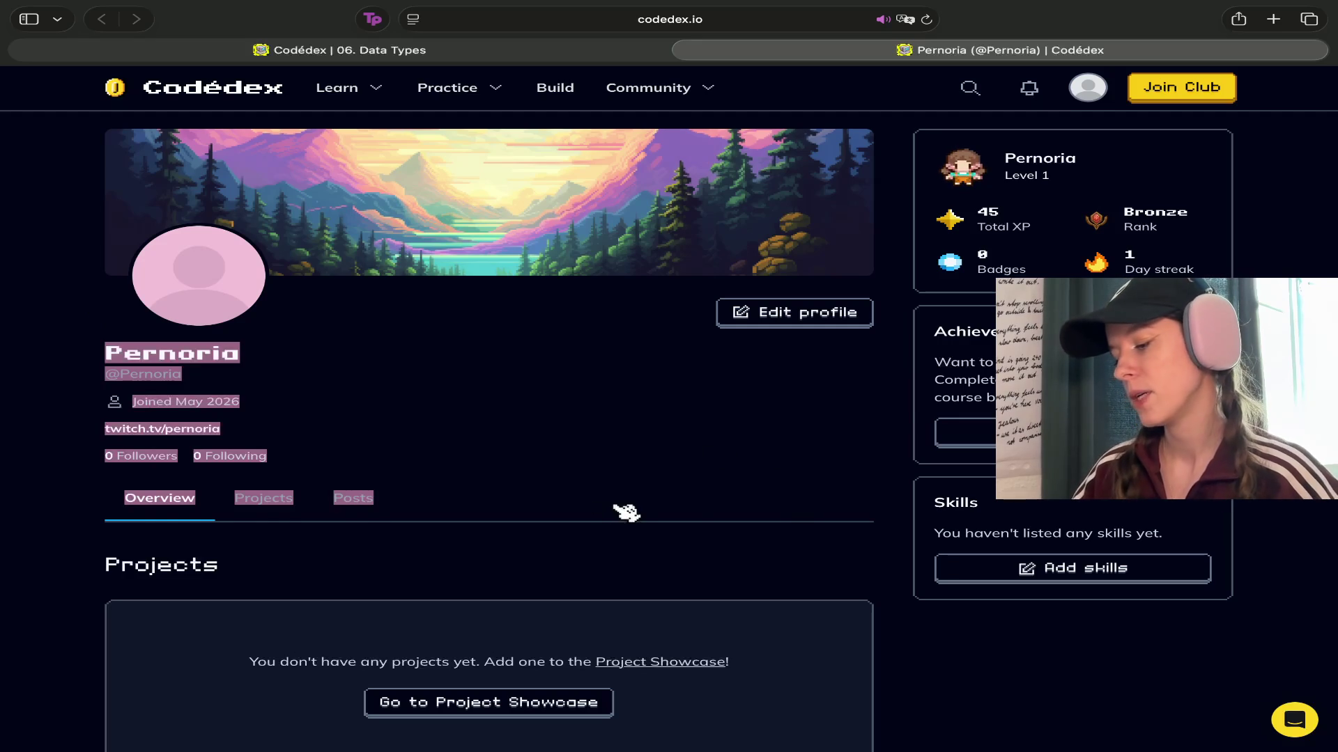
pyautogui.click(626, 510)
pyautogui.moveTo(543, 504)
pyautogui.mouseDown()
pyautogui.moveTo(24, 215)
pyautogui.moveTo(60, 328)
pyautogui.moveTo(43, 222)
pyautogui.mouseUp()
pyautogui.click(43, 223)
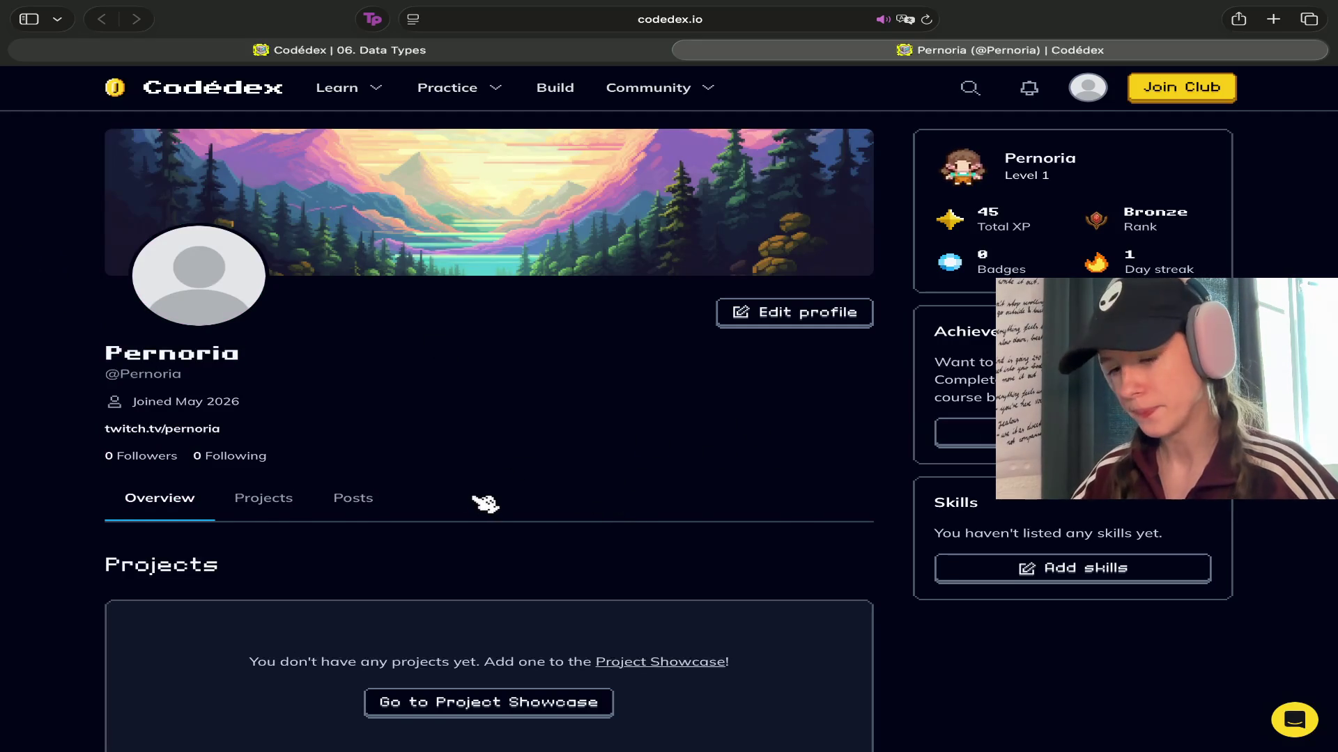
pyautogui.scroll(-4, 478, 501)
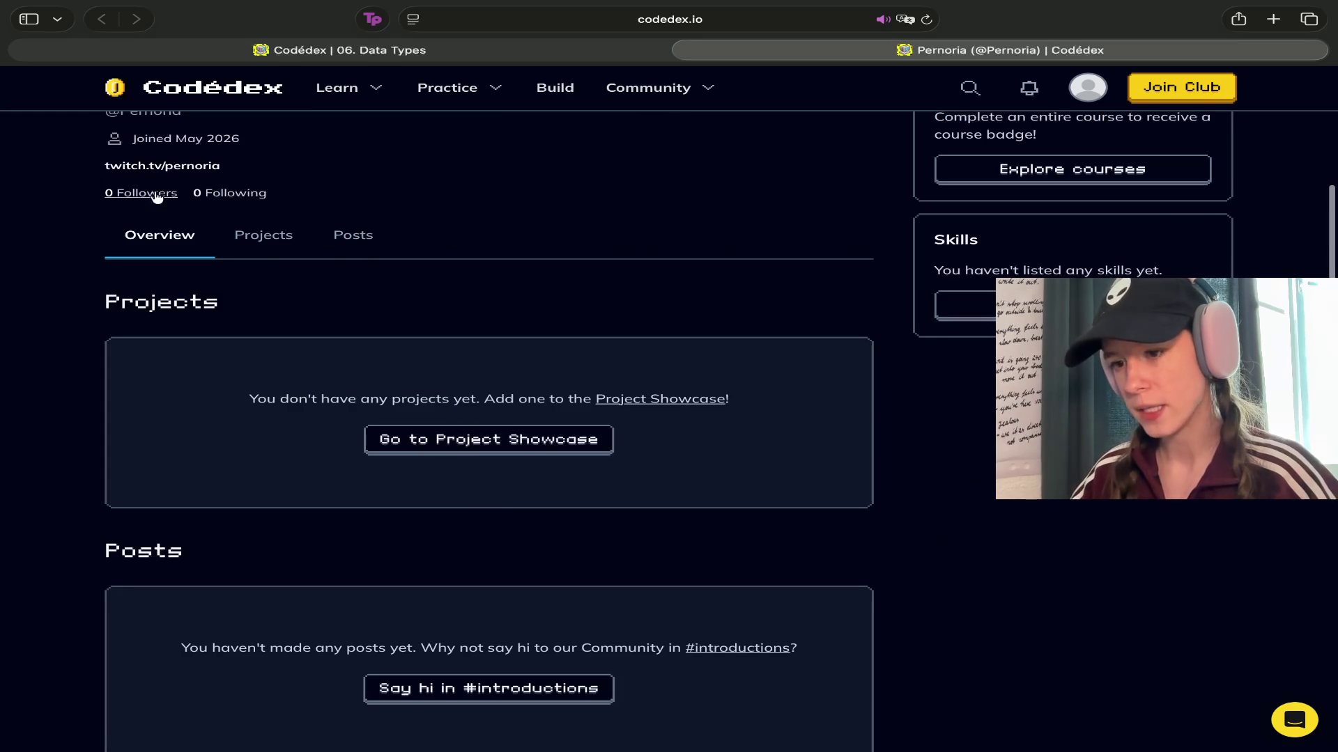
pyautogui.click(255, 197)
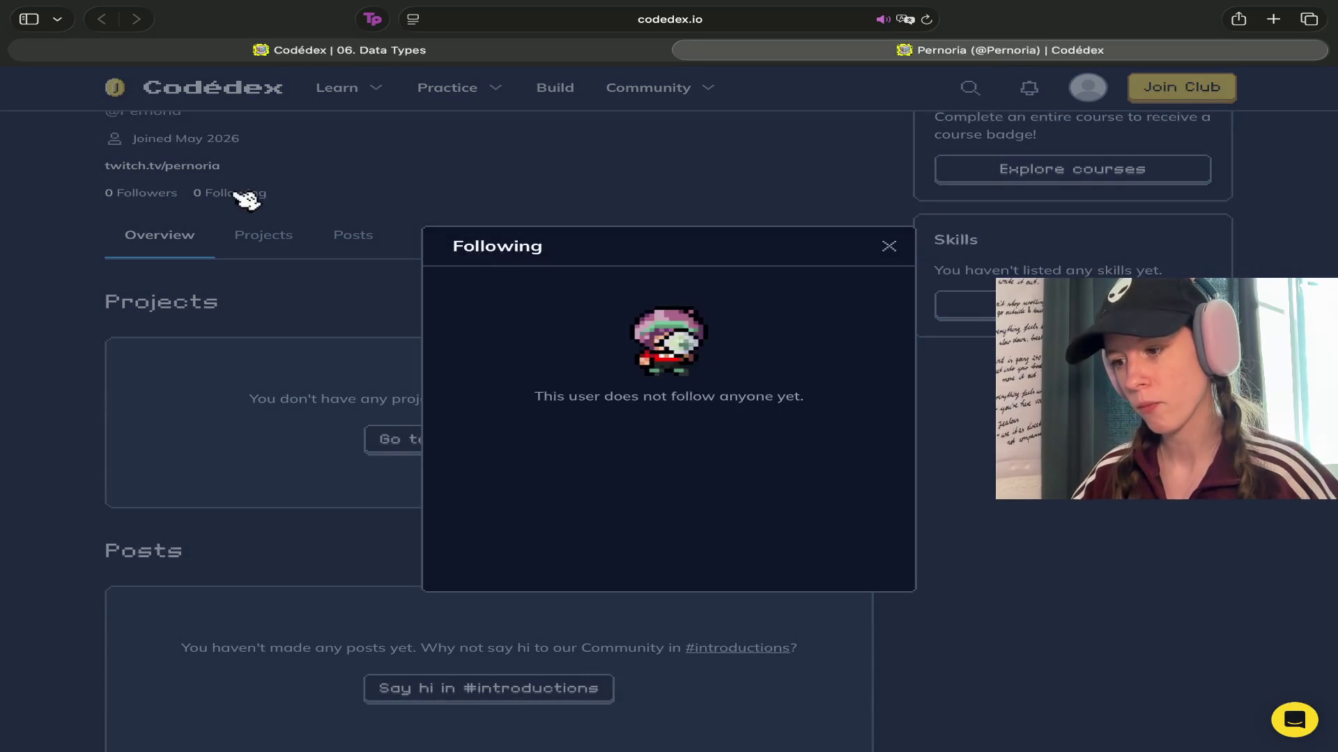
pyautogui.click(891, 250)
pyautogui.scroll(-3, 782, 492)
pyautogui.scroll(10, 860, 448)
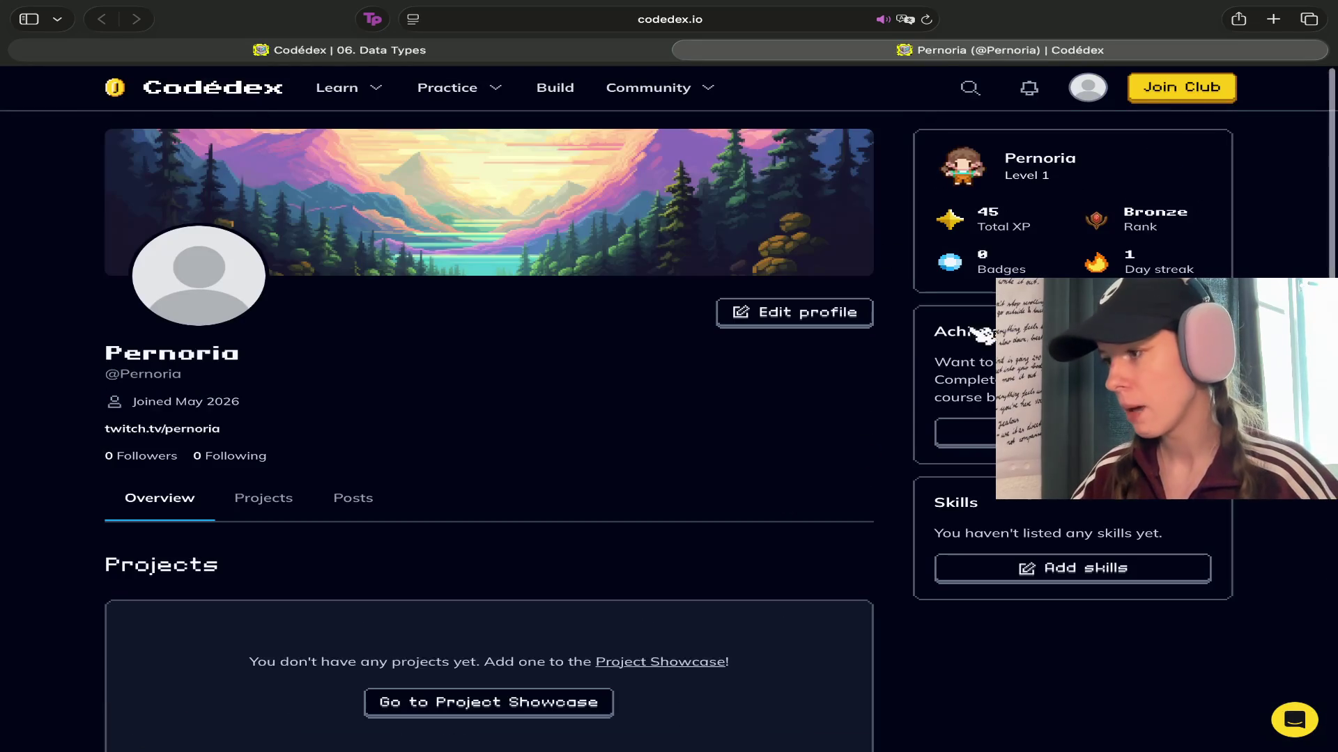
pyautogui.click(1088, 88)
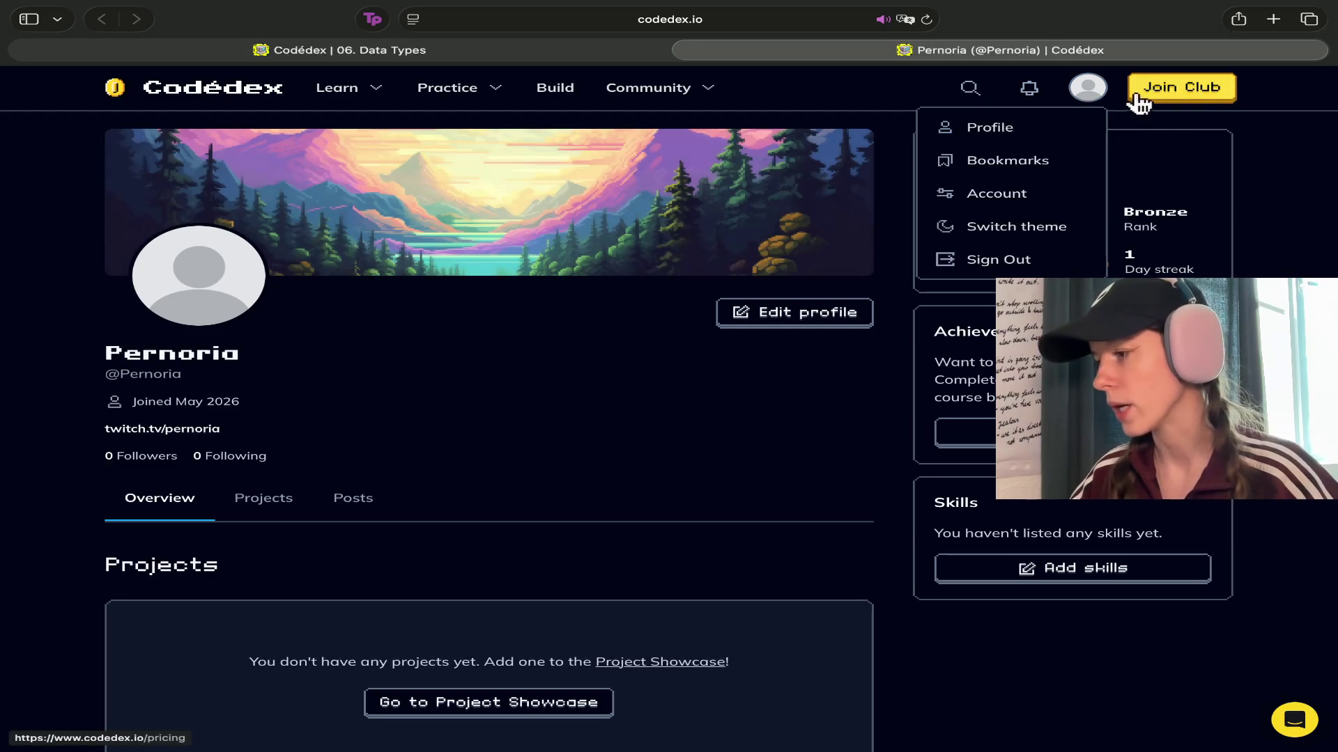
pyautogui.click(1188, 97)
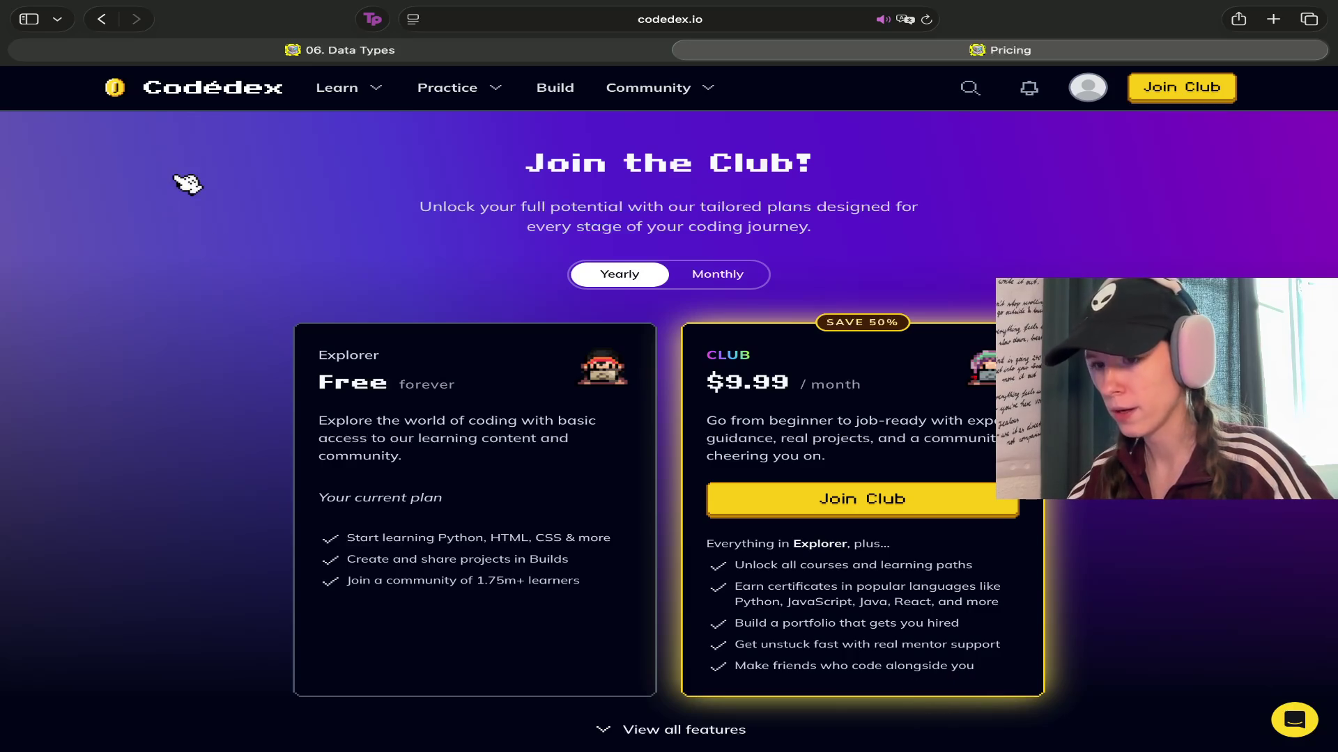
# - Close the Club pricing tab, leaving only the 06. Data Types exercise
pyautogui.click(648, 87)
pyautogui.click(686, 50)
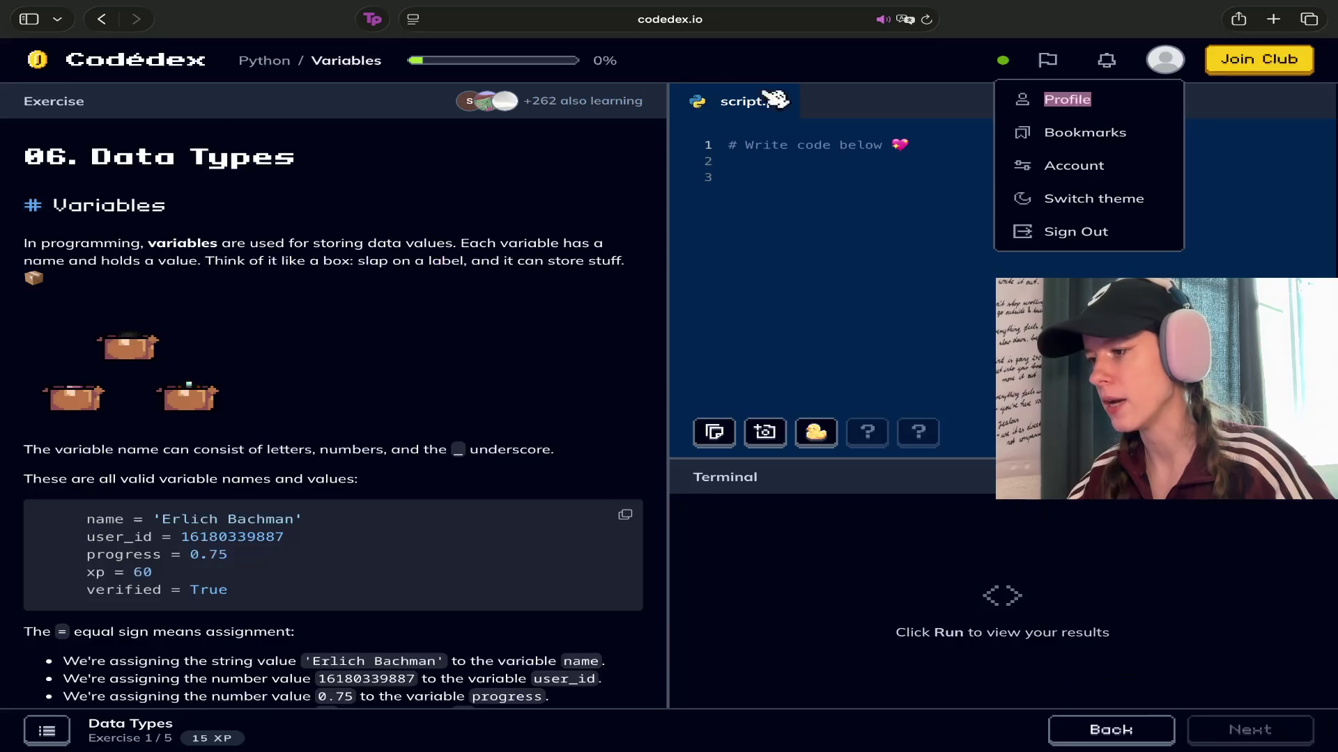
# - Dismiss the account menu, open Codédex Home in a second tab, and go to the profile
pyautogui.moveTo(1007, 64)
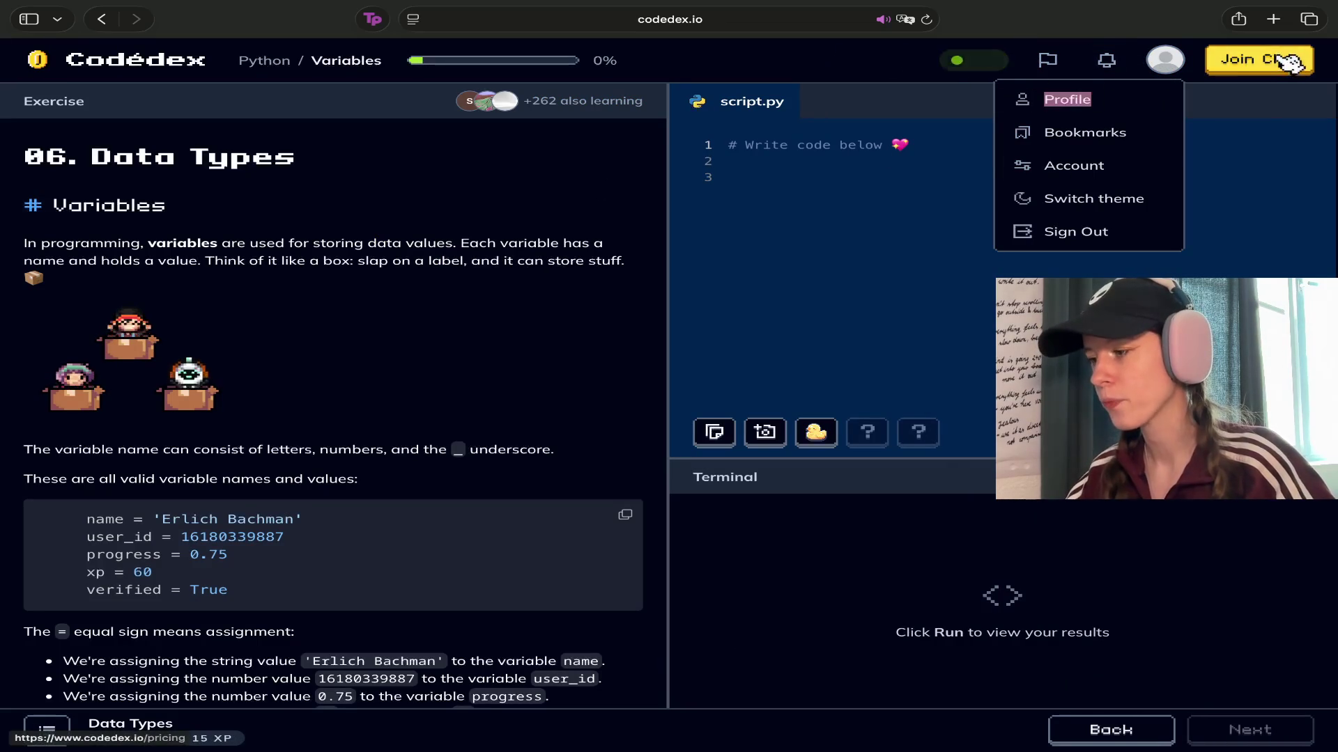
pyautogui.click(132, 62)
pyautogui.keyDown('super'); pyautogui.click(132, 63); pyautogui.keyUp('super')
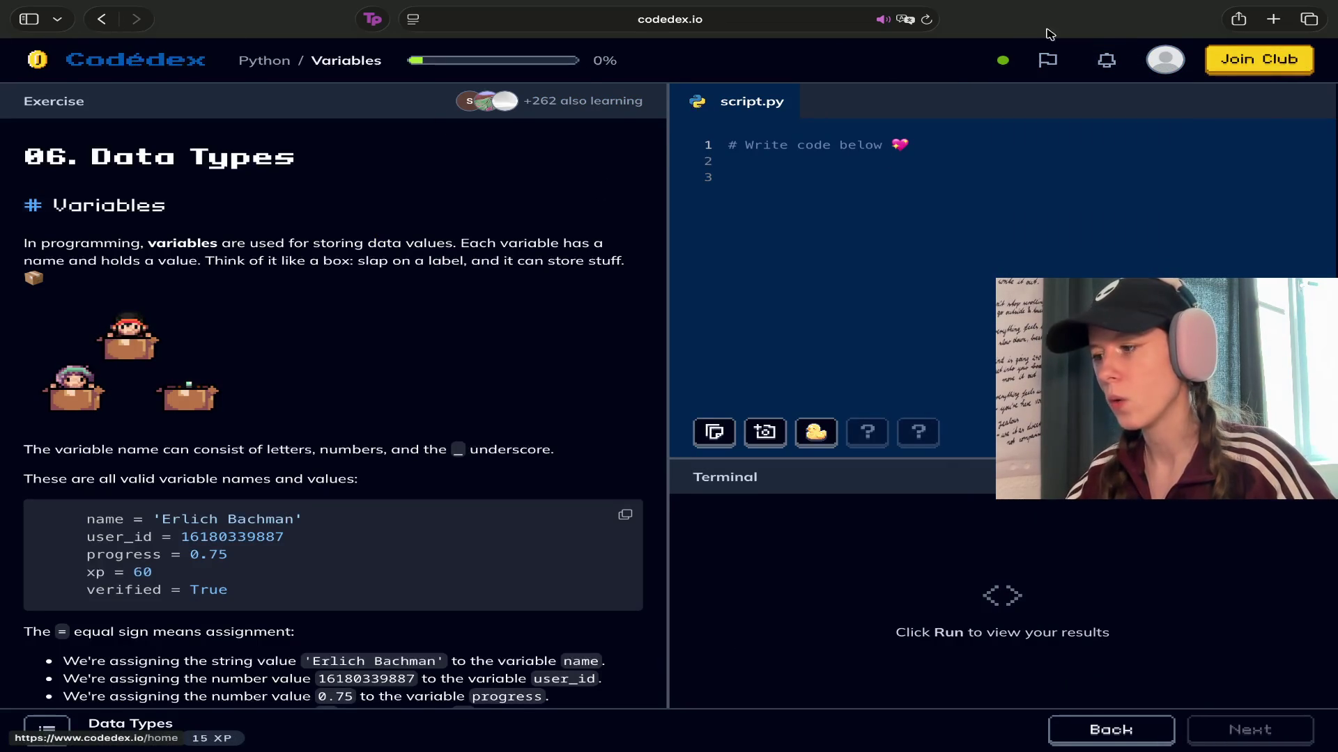
pyautogui.click(1033, 50)
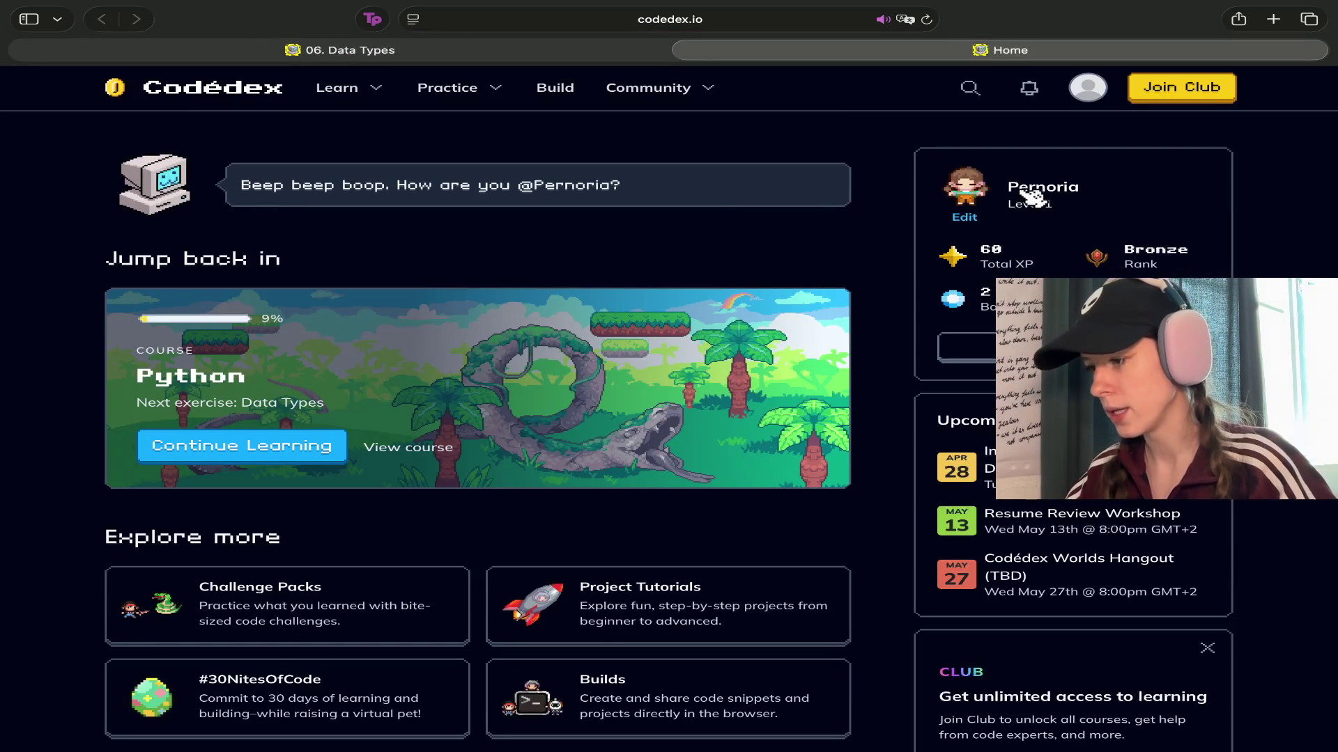
pyautogui.click(969, 346)
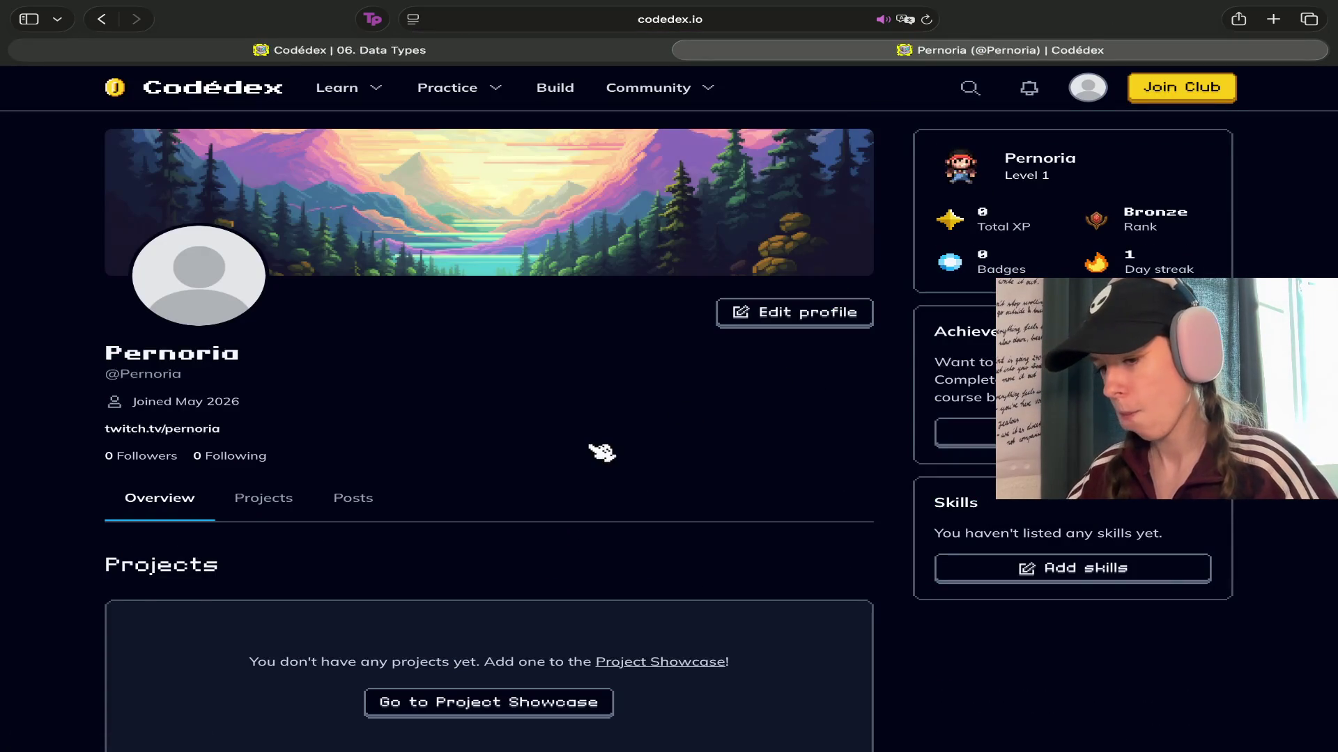
# - Scroll the profile page down to its empty Projects and Posts sections and back up
pyautogui.scroll(-5, 602, 451)
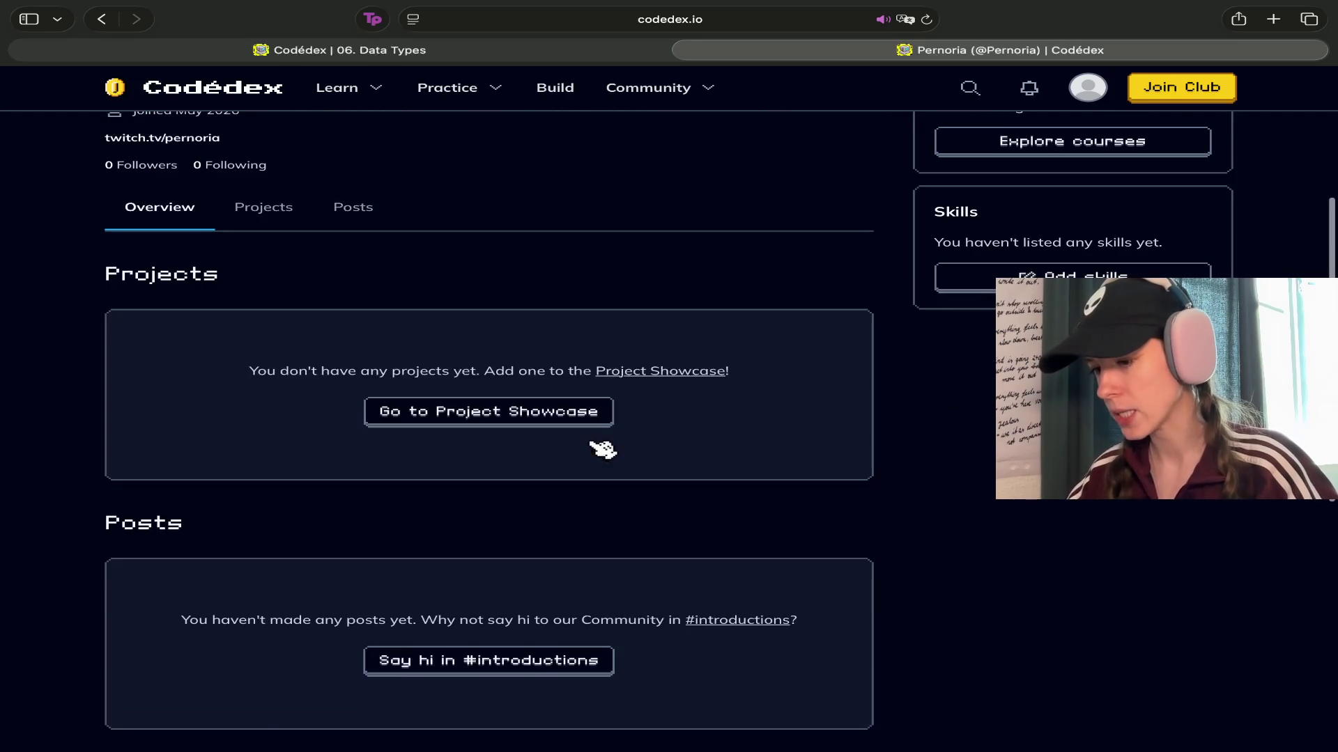
pyautogui.scroll(-4, 876, 558)
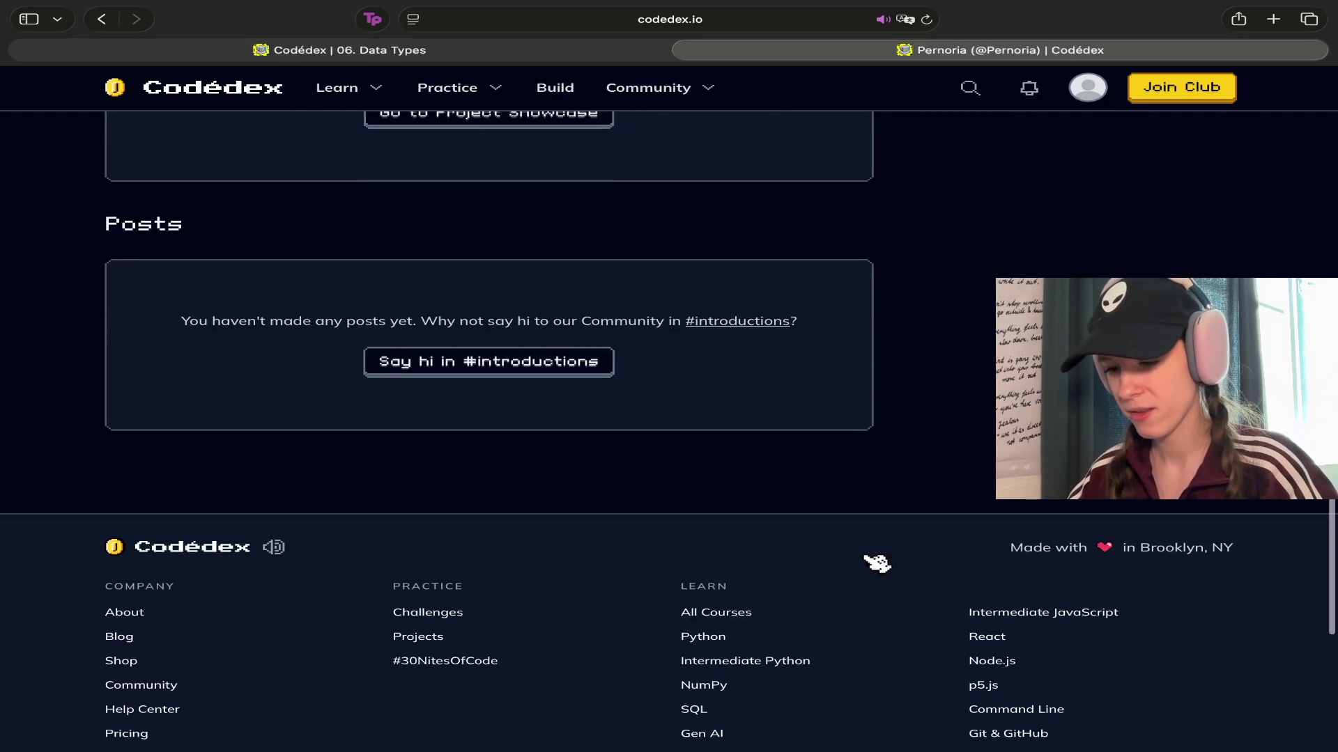
pyautogui.scroll(8, 875, 561)
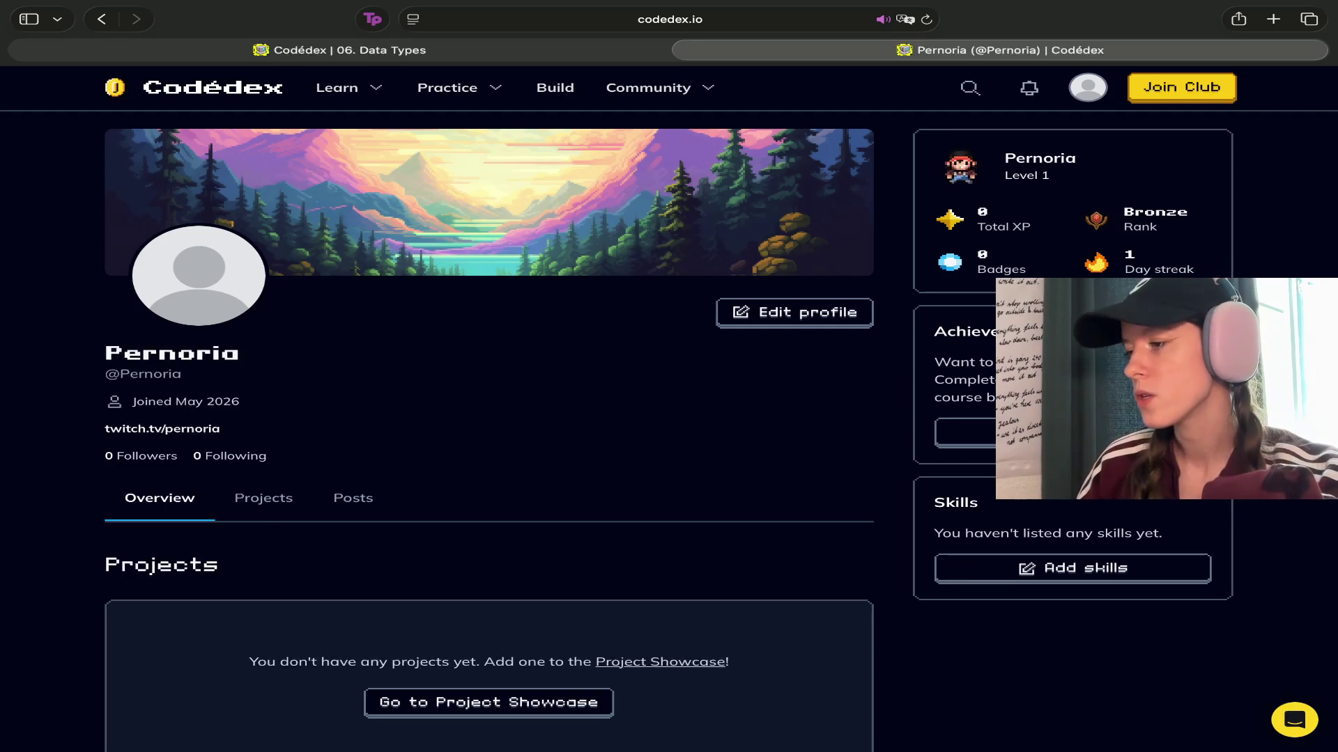
# - Open the search panel listing popular courses Python, HTML and JavaScript, then a new browser tab
pyautogui.click(970, 88)
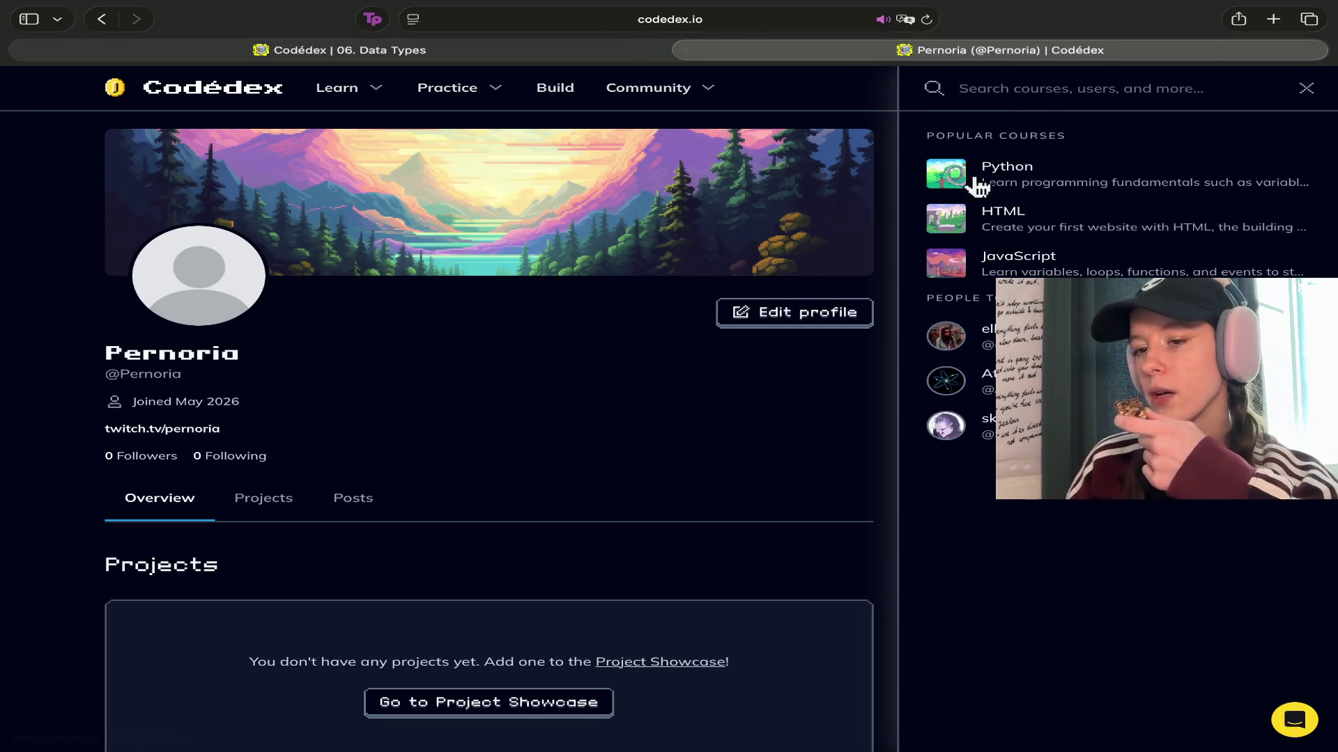
pyautogui.moveTo(806, 230)
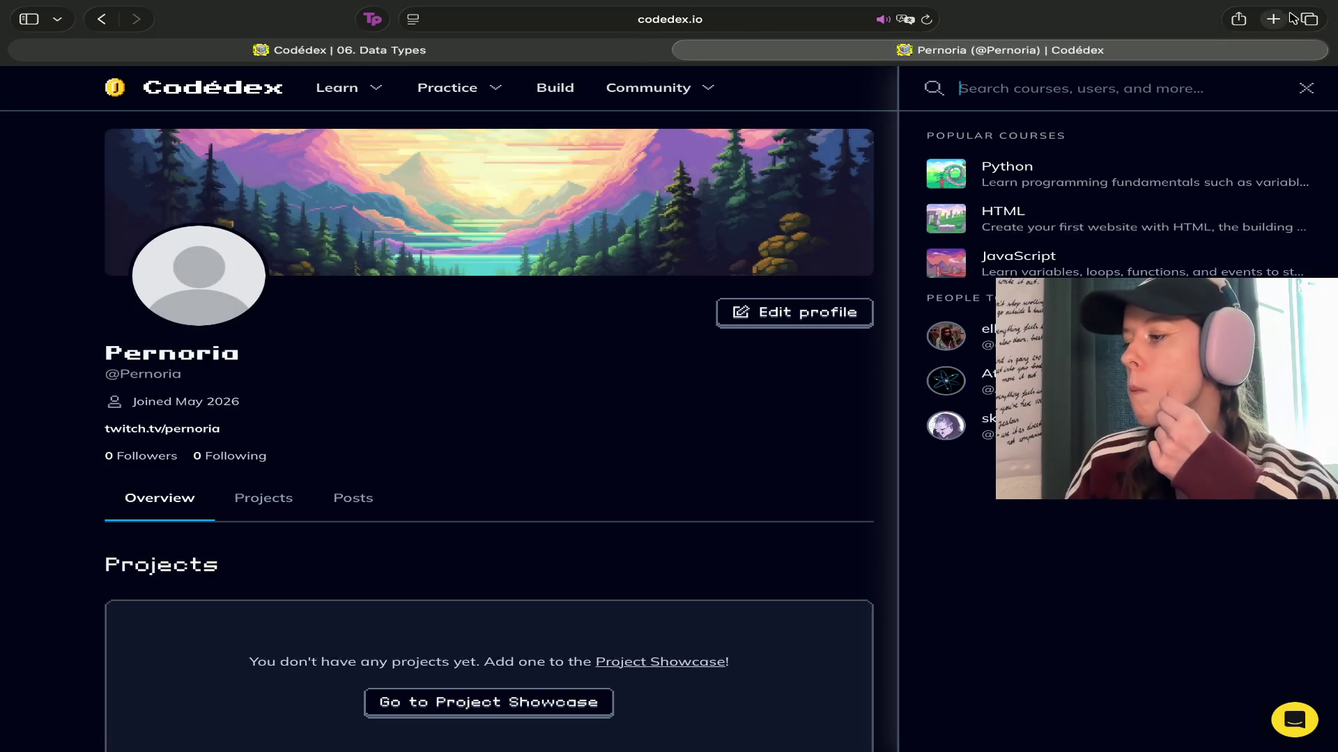
pyautogui.click(1273, 20)
# - Enter the mistyped address frecodecamp.org and load it twice, landing on a tagesschau.financial article
pyautogui.write('frecodecamp.or')
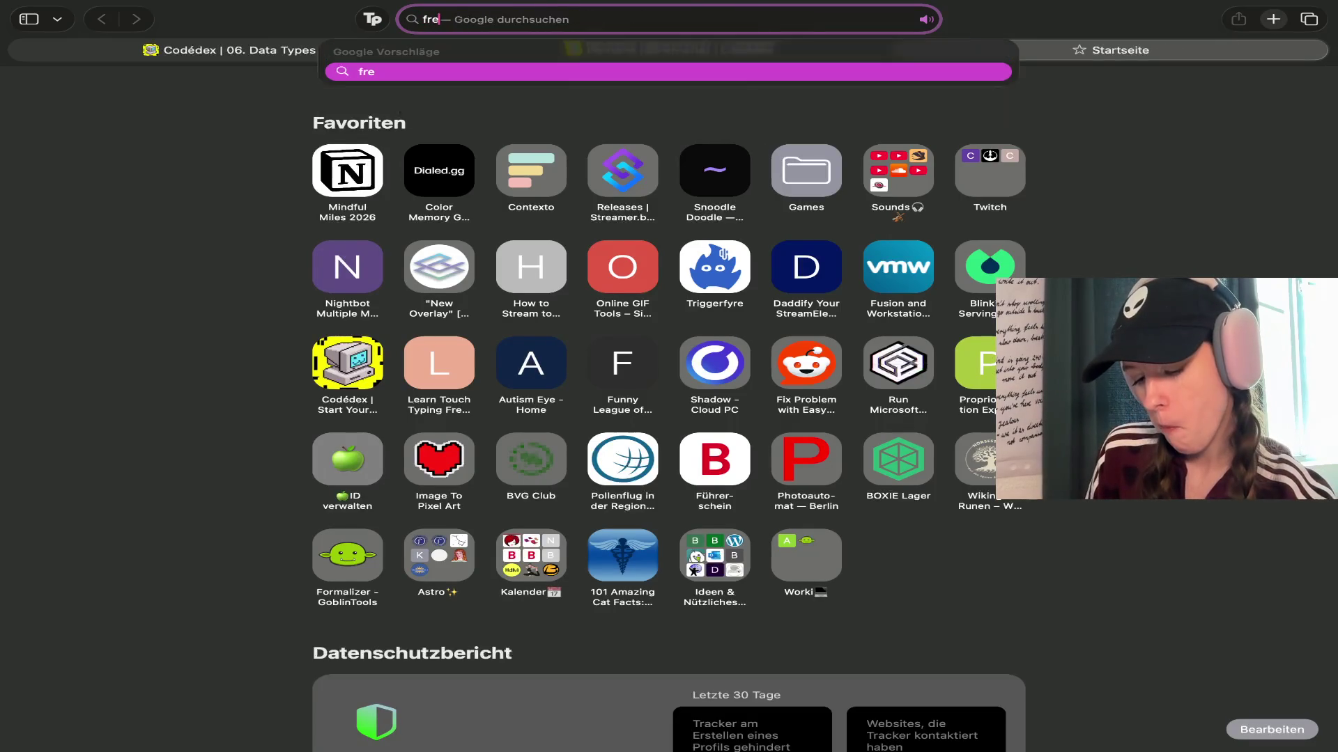
pyautogui.write('g')
pyautogui.press('Return')
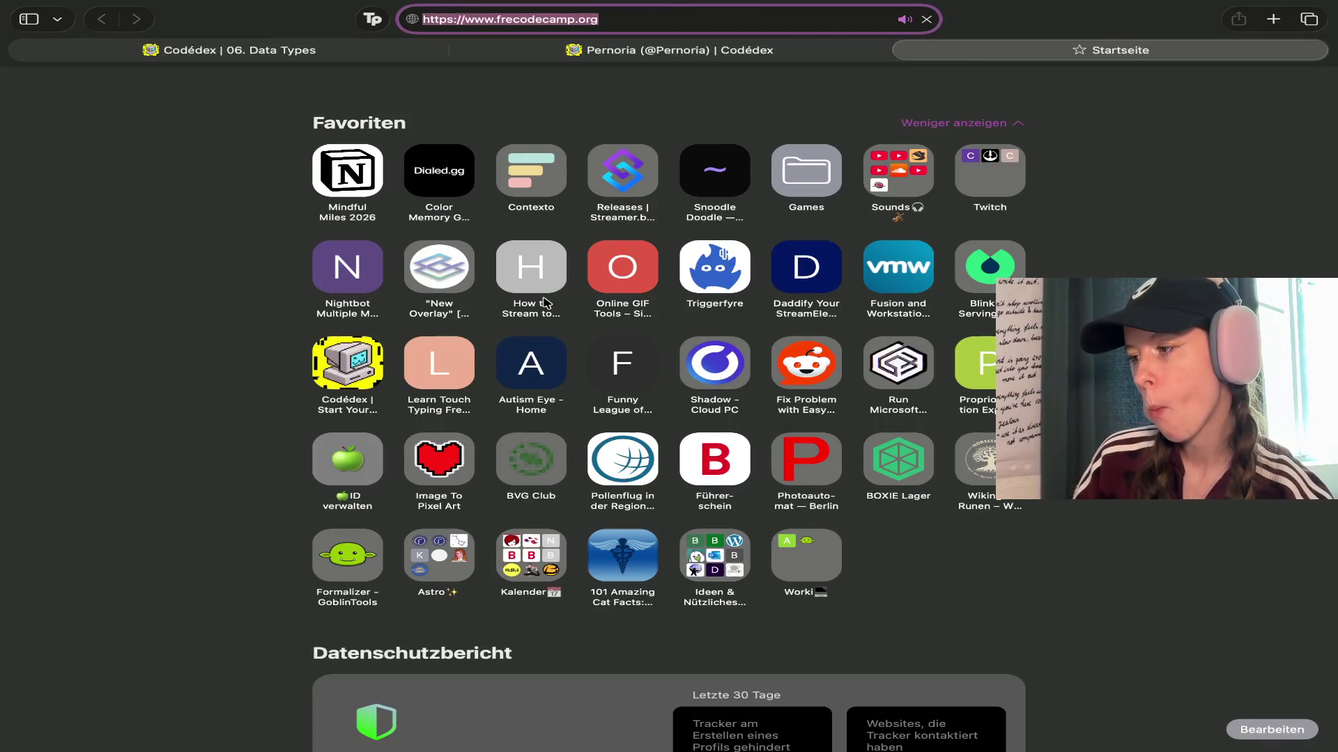
pyautogui.click(622, 16)
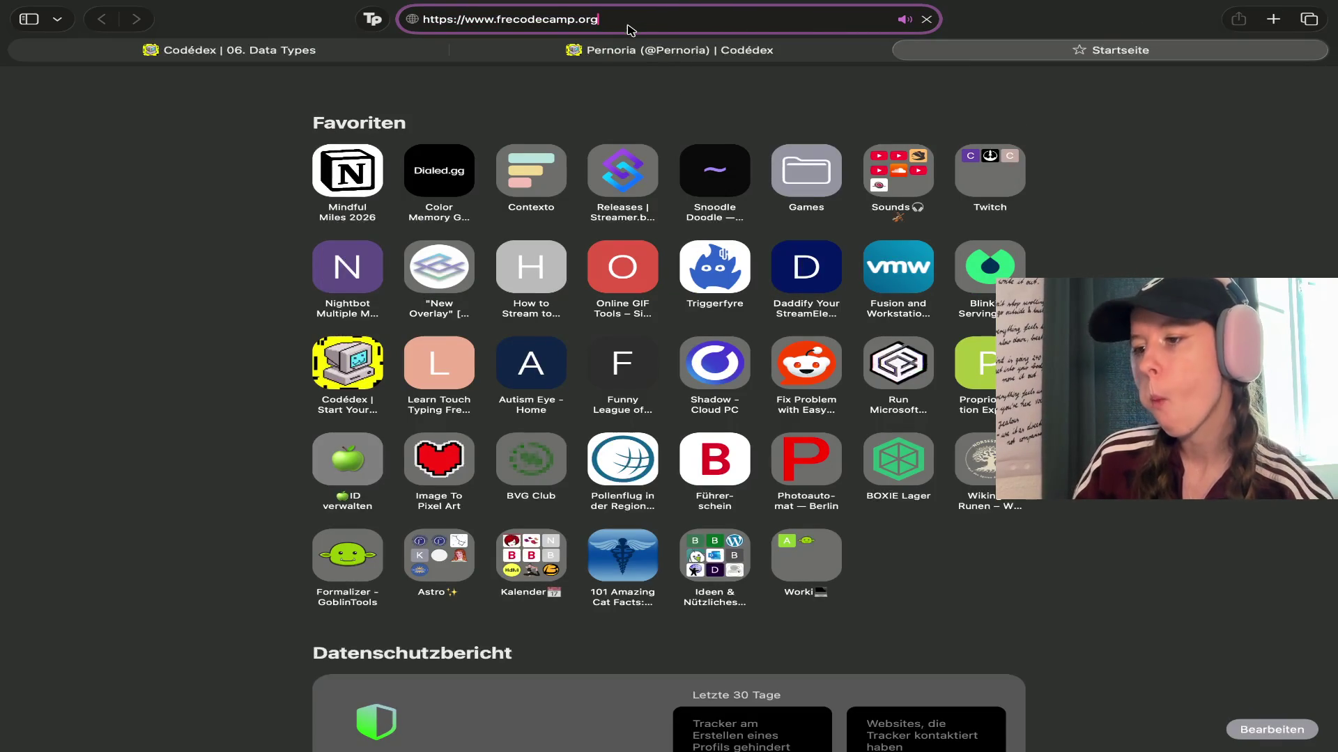
pyautogui.press('Return')
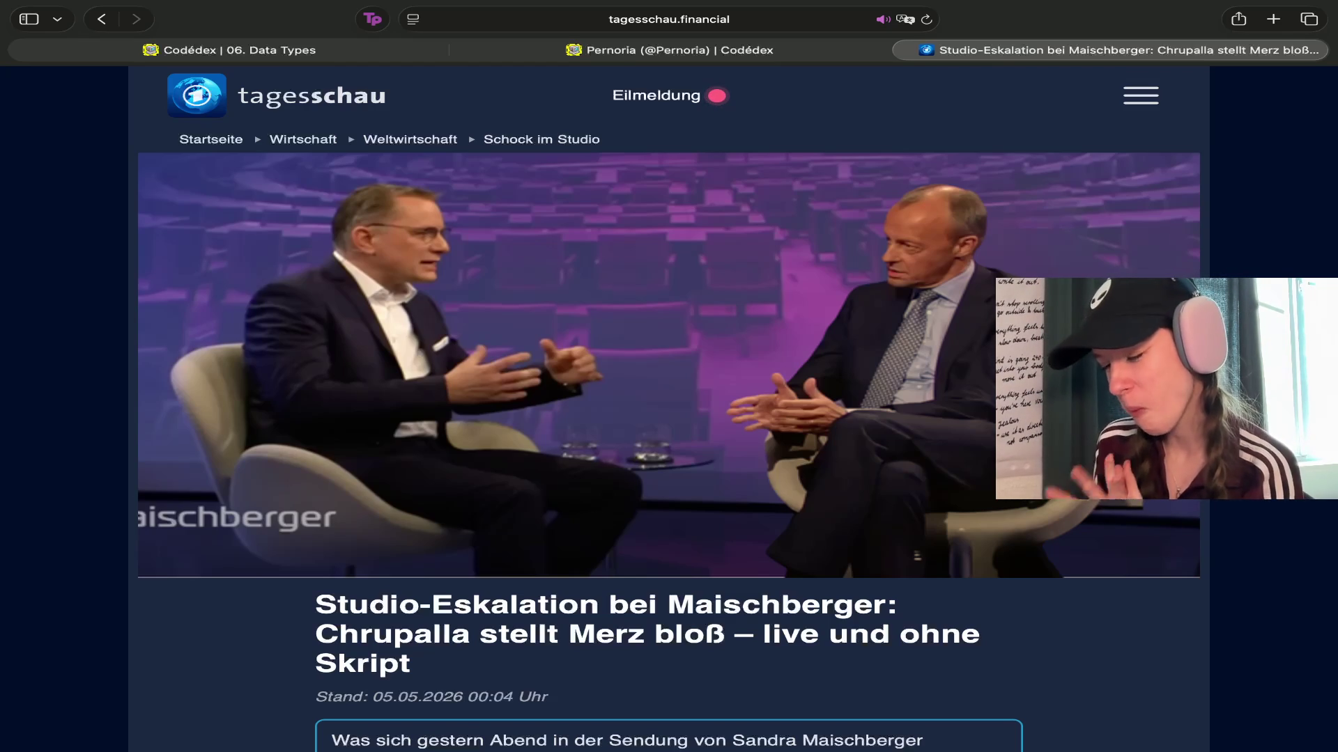
pyautogui.moveTo(857, 3)
pyautogui.click(738, 43)
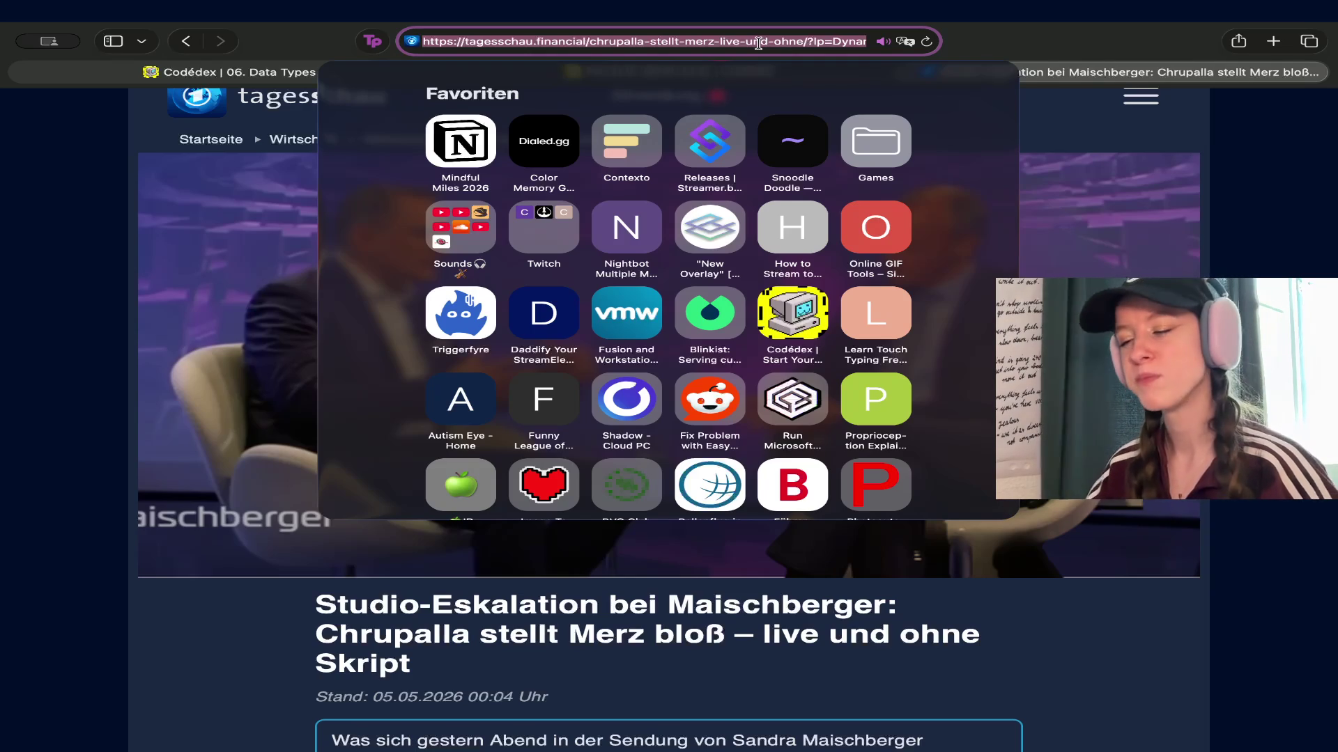
pyautogui.click(363, 82)
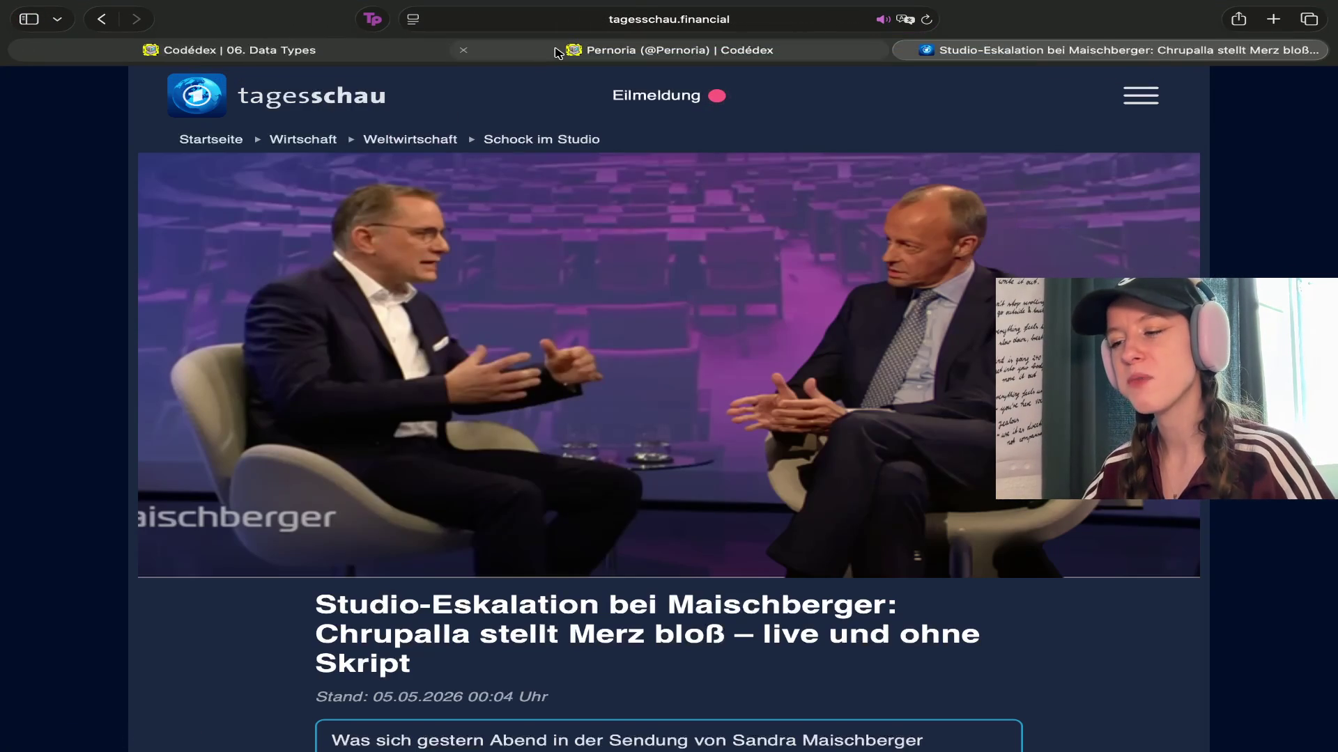
# - Switch back to the Codédex profile tab showing popular courses and people to follow
pyautogui.click(491, 54)
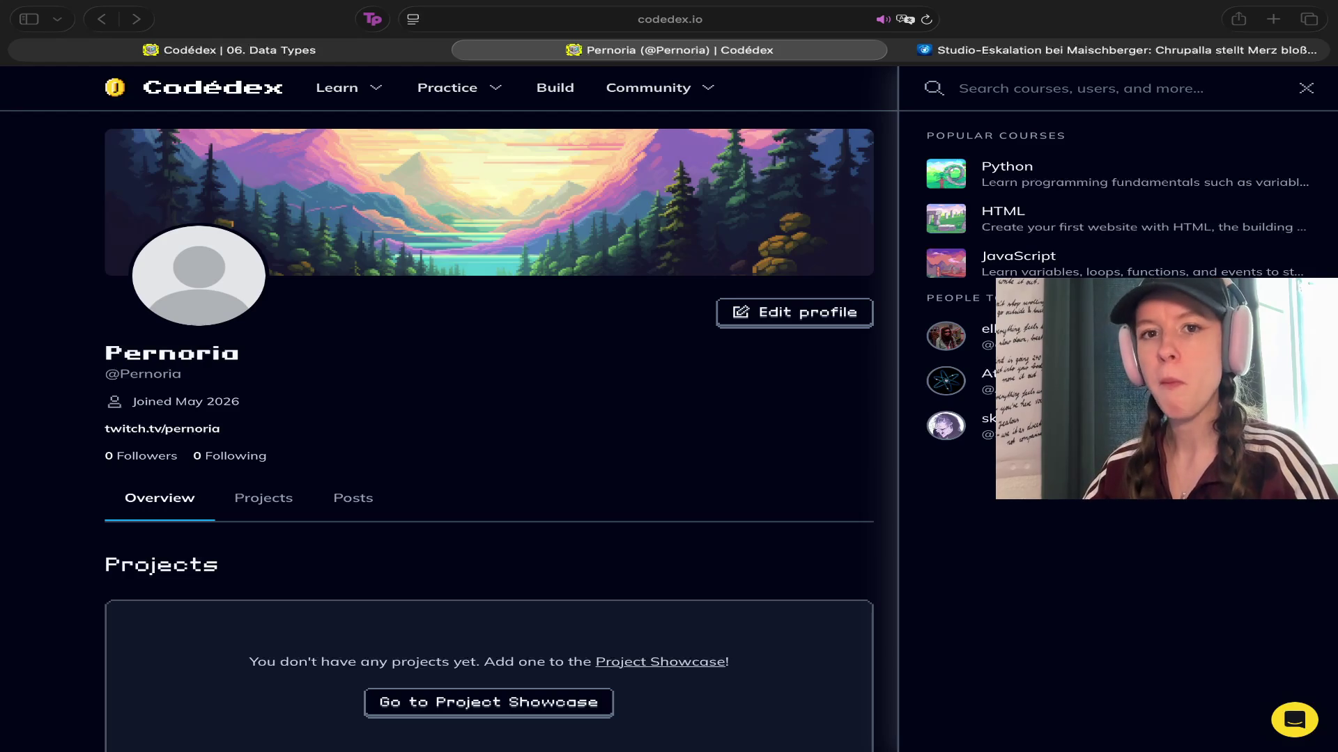
pyautogui.moveTo(785, 191)
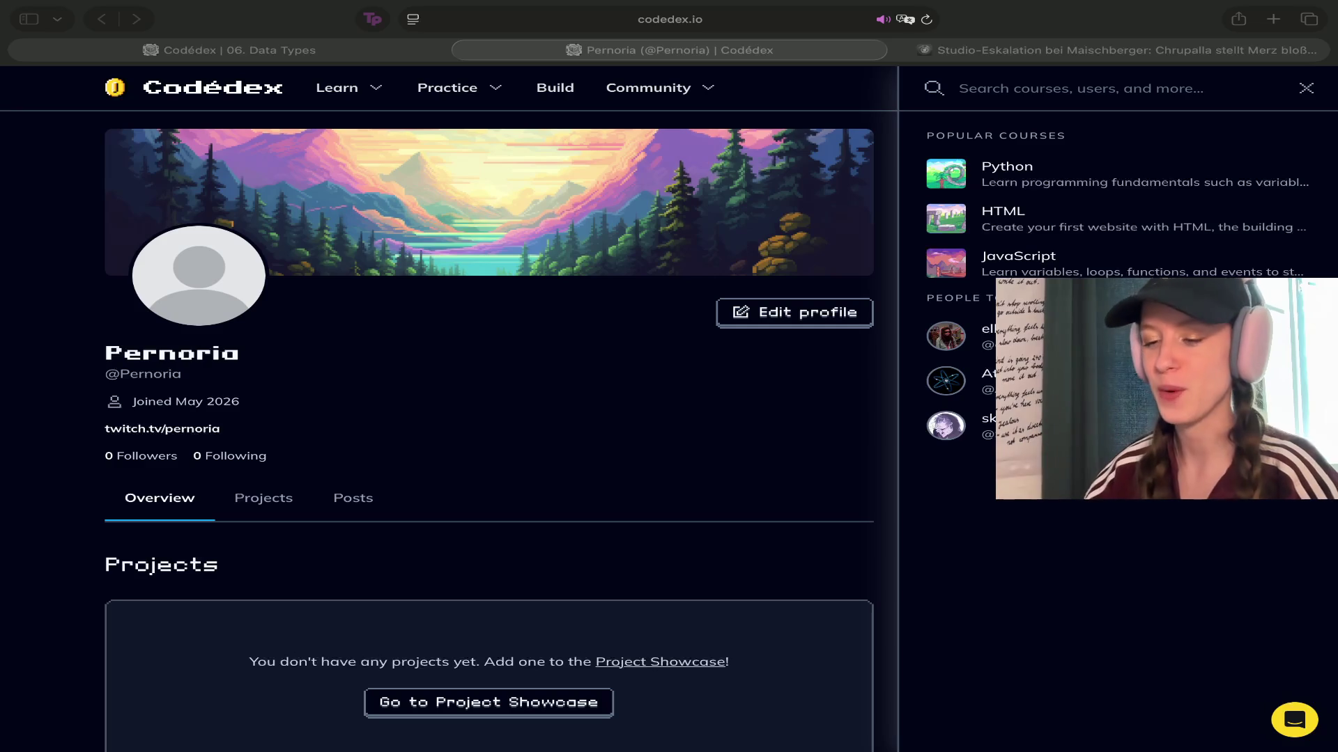
# - Search Codédex for another member's username (0 results), then open the Join the Club pricing page
pyautogui.click(954, 95)
pyautogui.write('destroyerStorm')
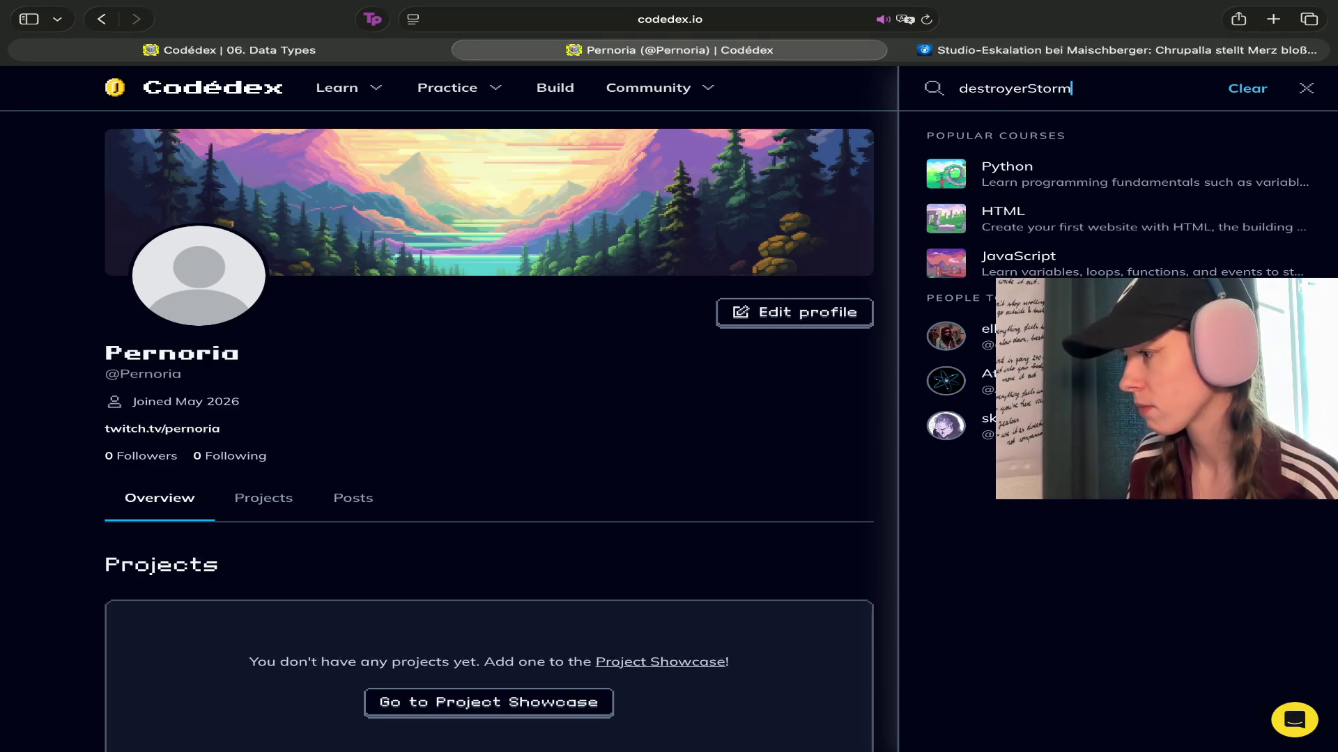
pyautogui.press('Return')
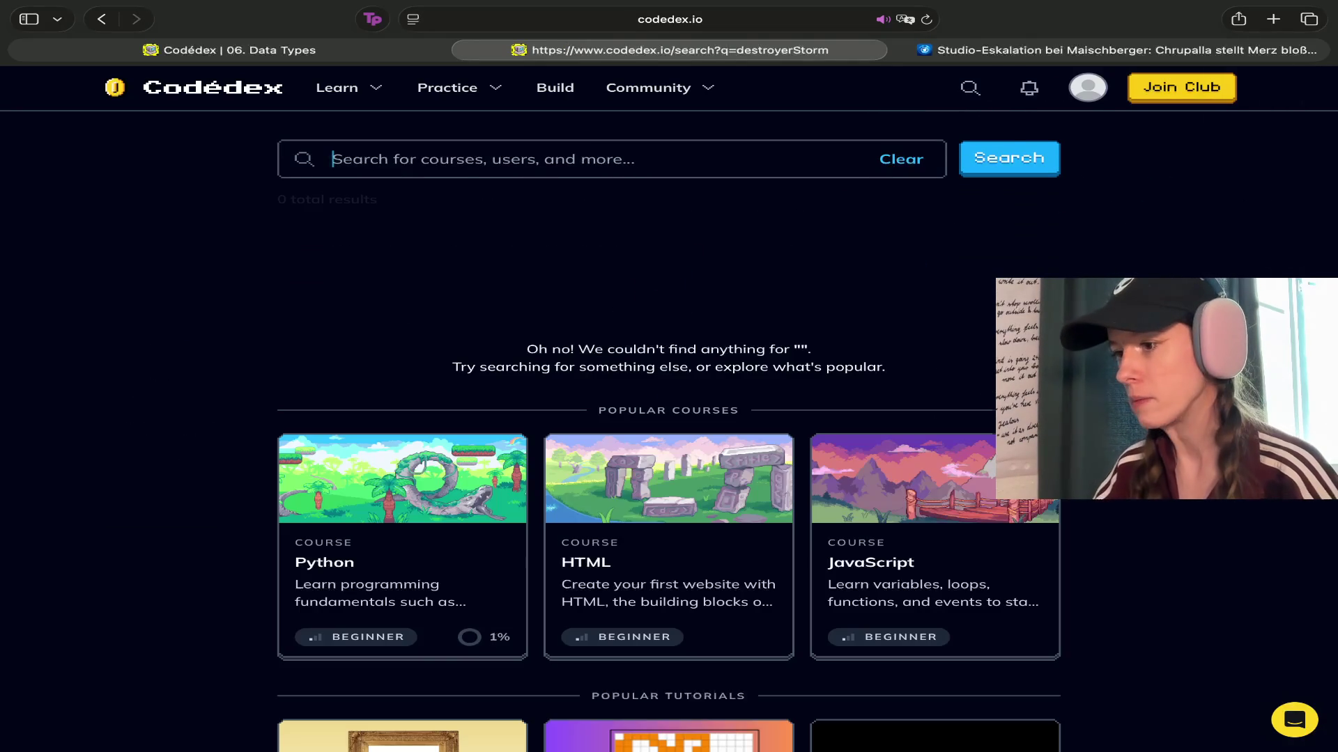
pyautogui.write('destroy')
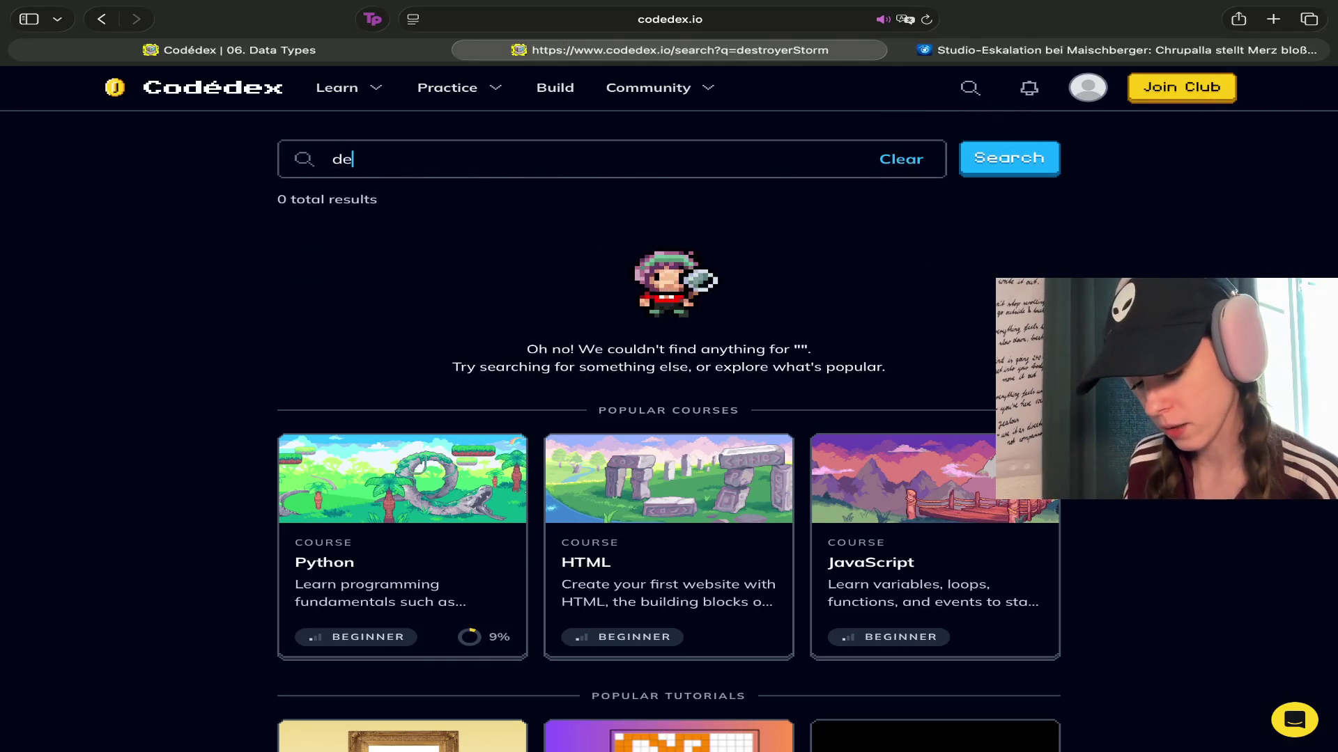
pyautogui.write('erStorm')
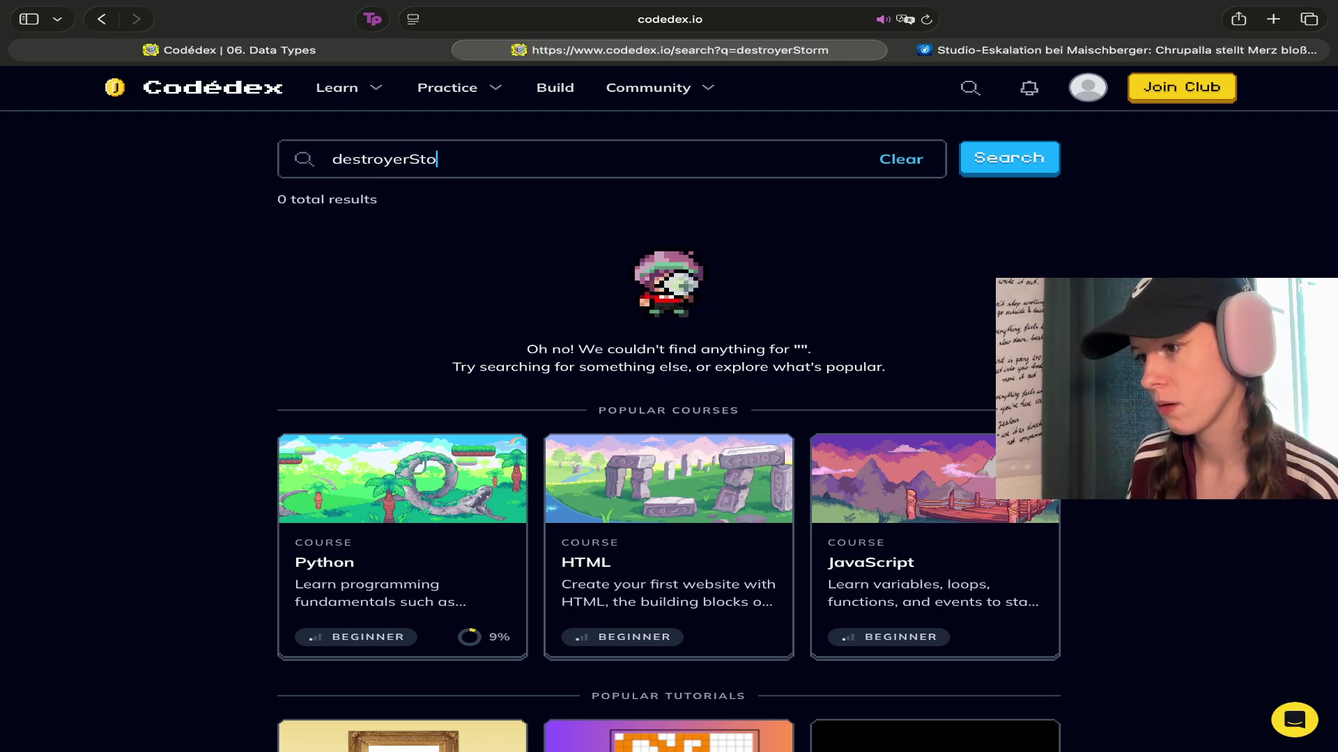
pyautogui.press('Return')
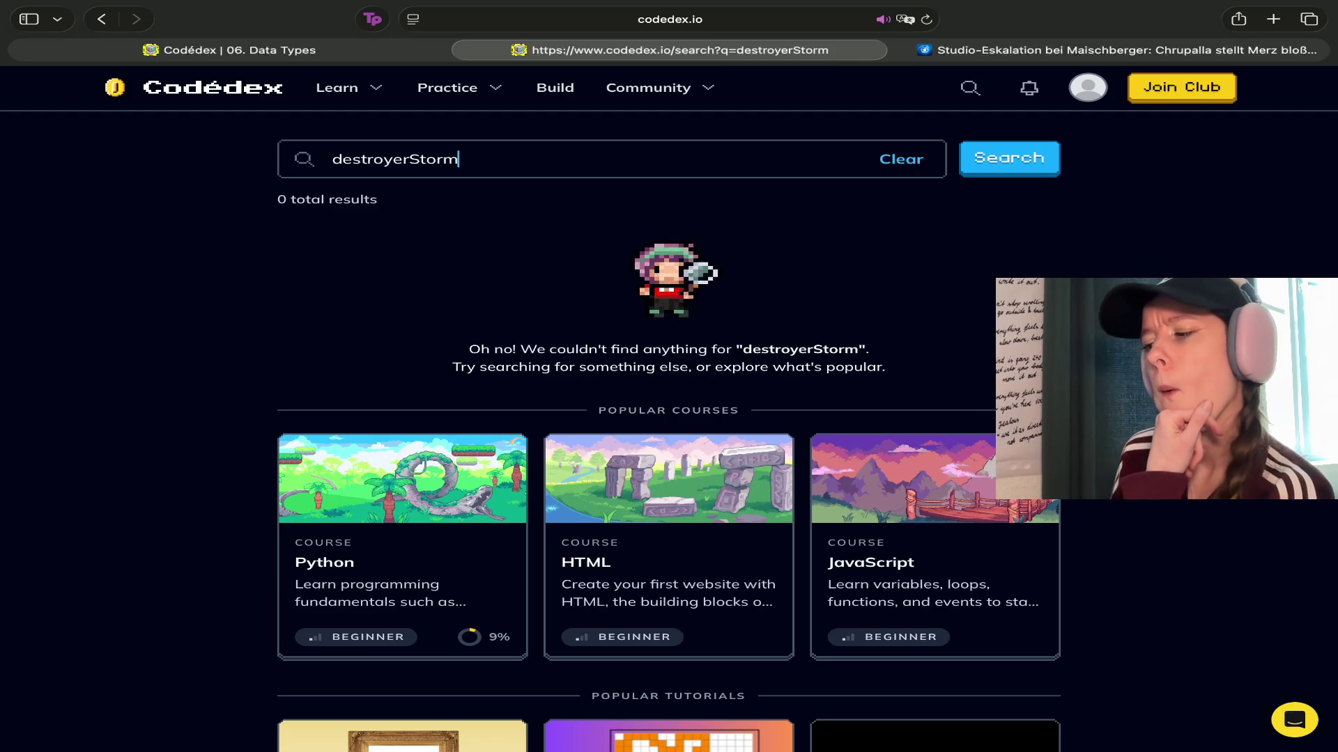
pyautogui.click(1181, 95)
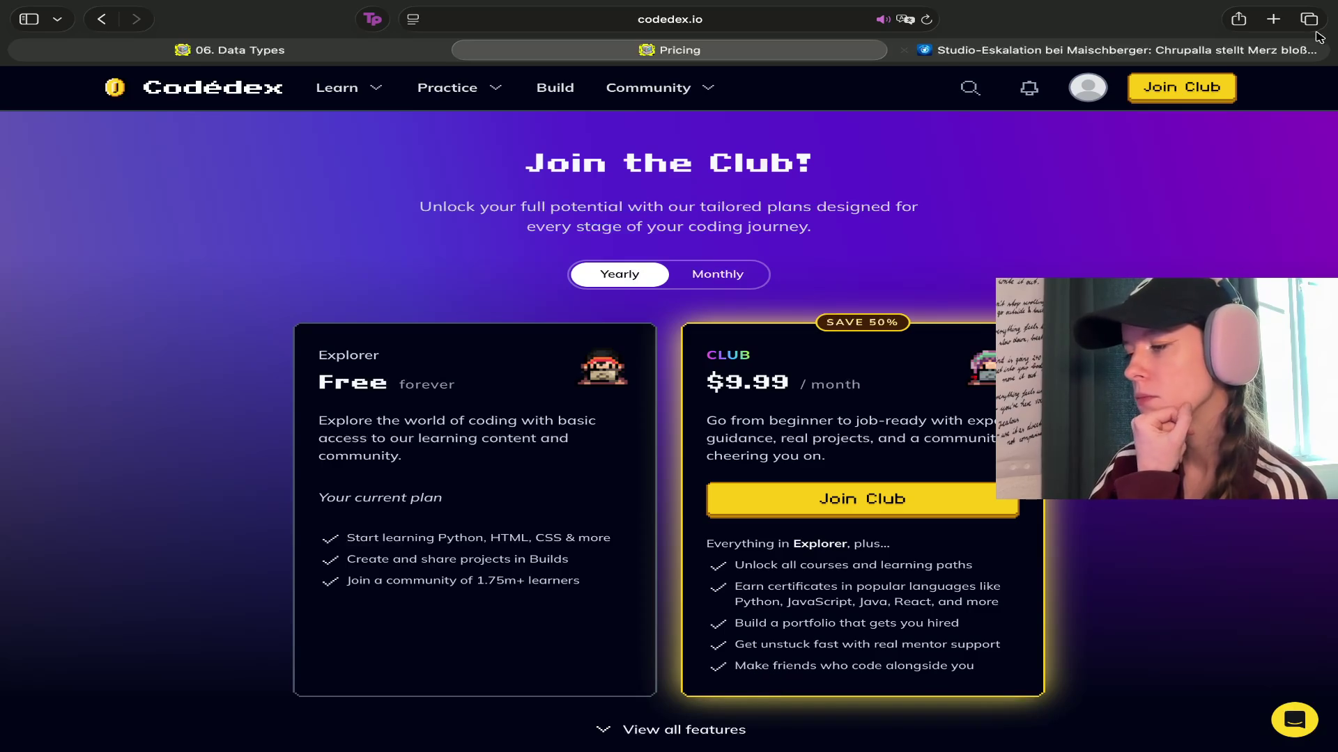
# - Open a suggested Level 16 Platinum member's profile (6280 XP) from the search panel's People list
pyautogui.click(970, 88)
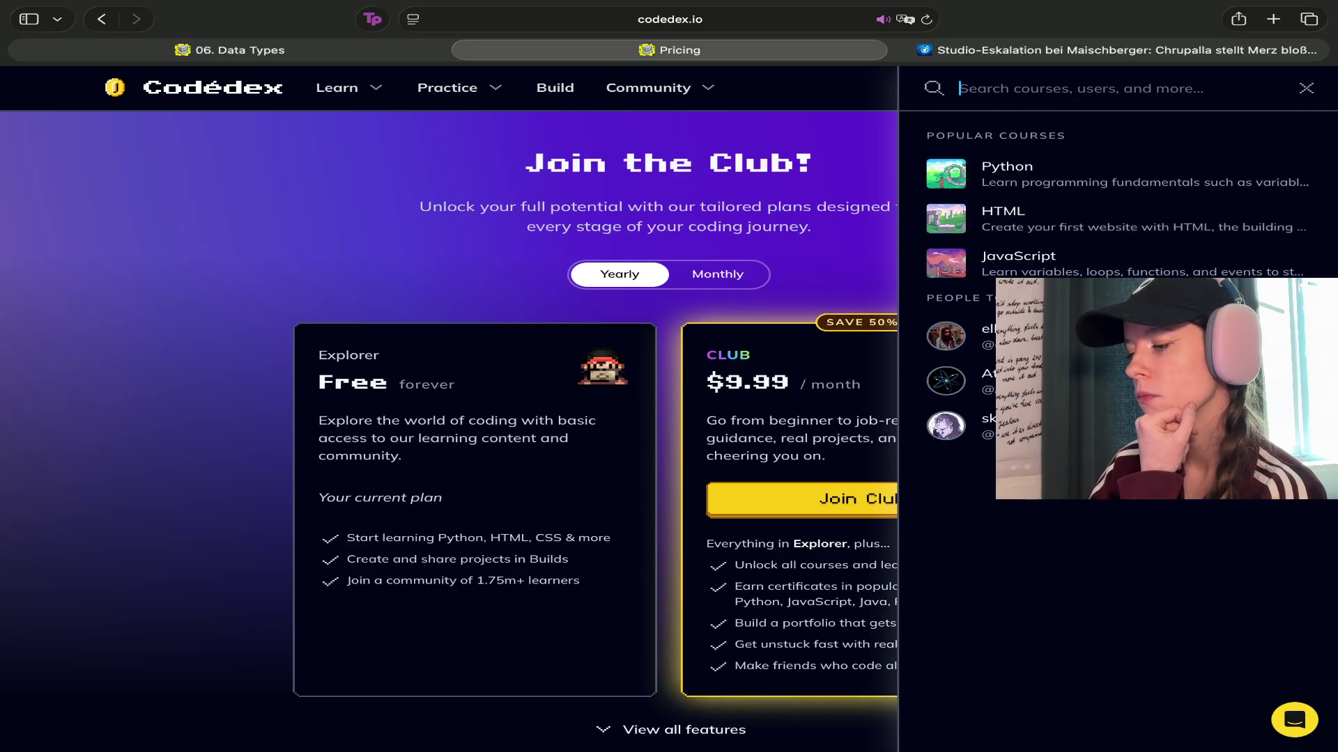
pyautogui.click(961, 336)
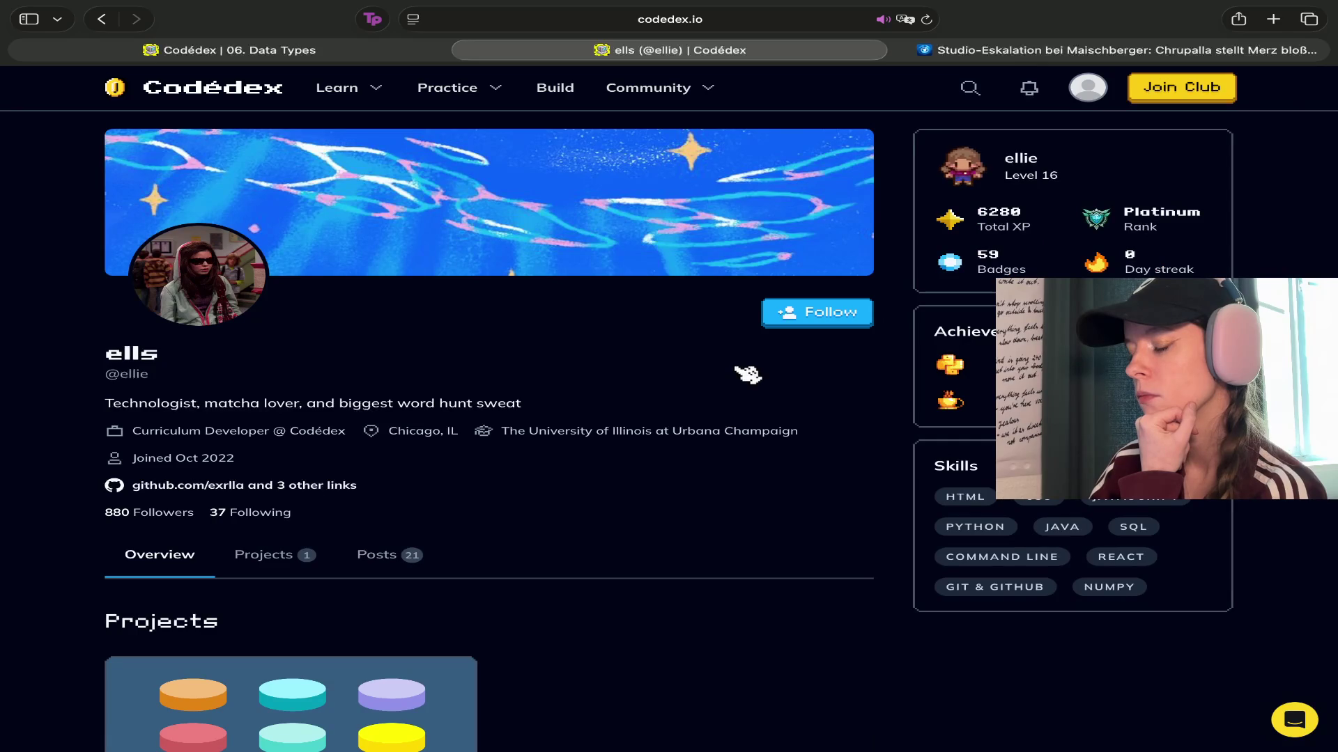
pyautogui.click(969, 98)
pyautogui.click(1297, 85)
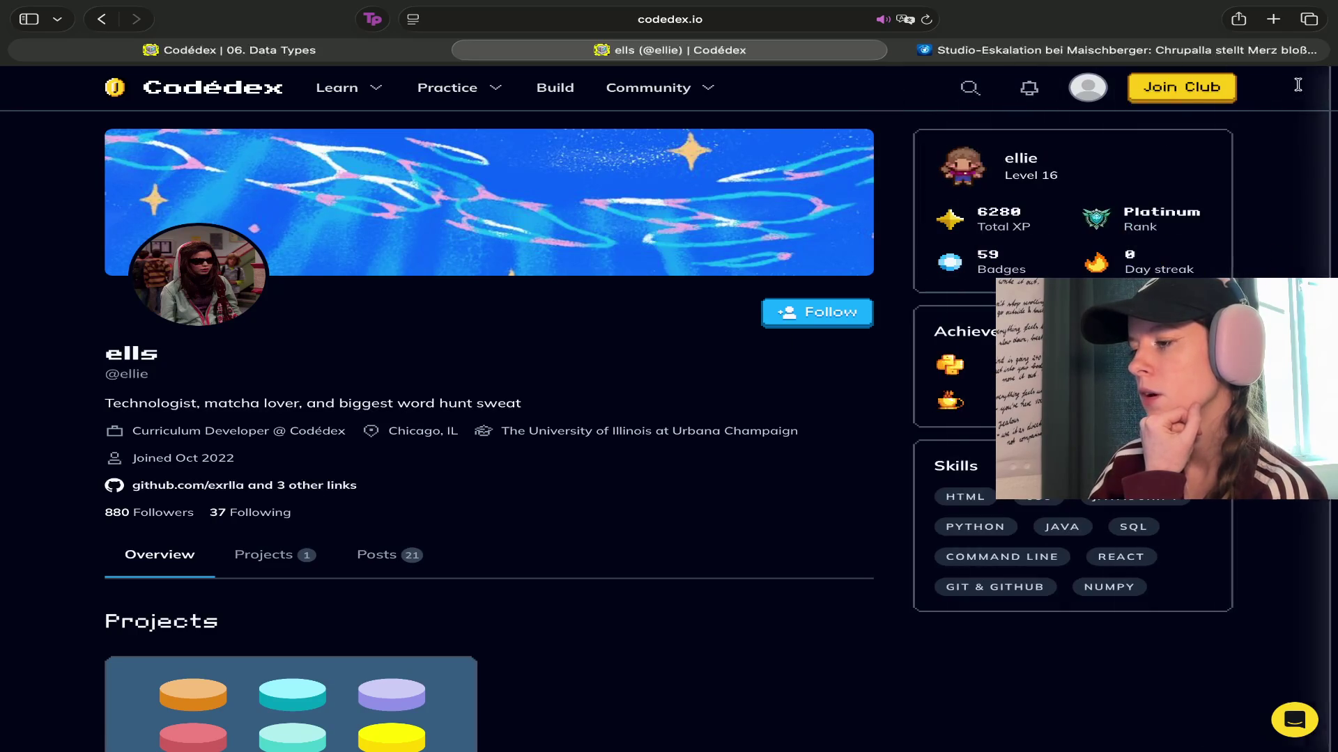
pyautogui.click(786, 21)
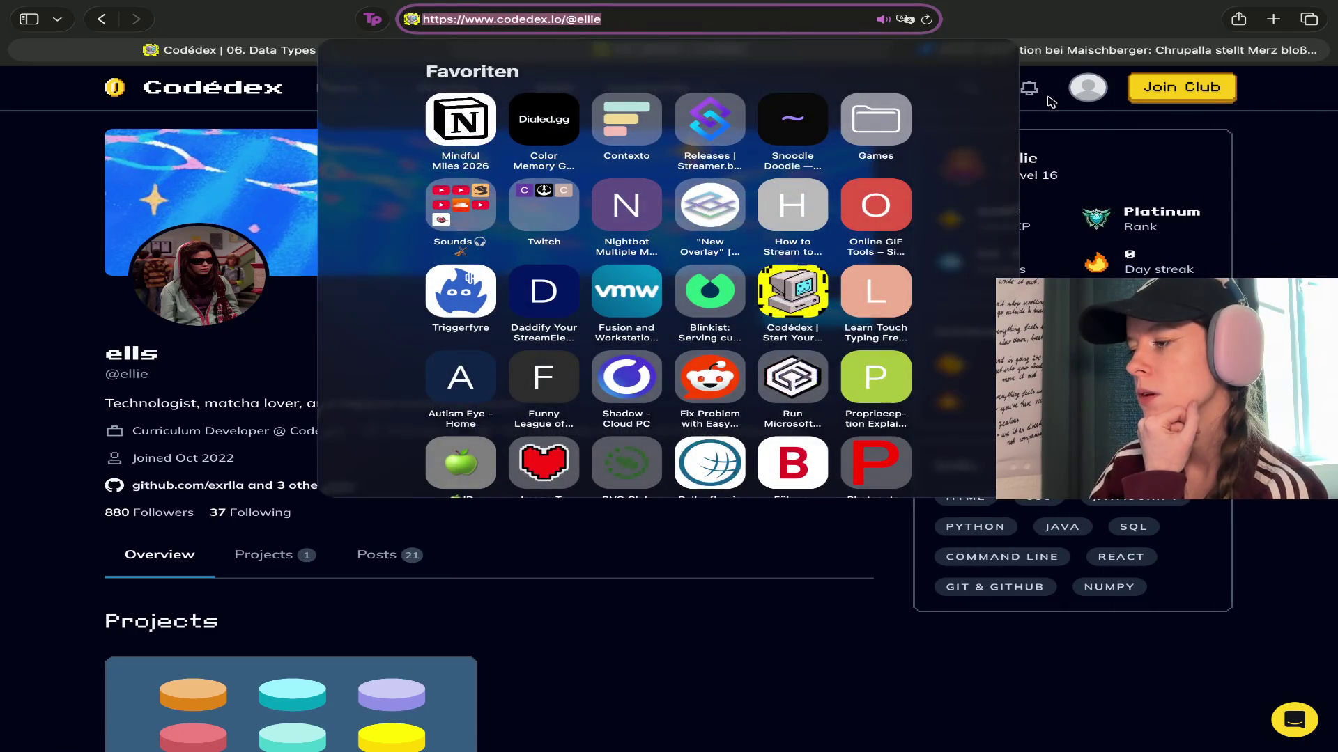
pyautogui.click(1034, 101)
pyautogui.click(1087, 88)
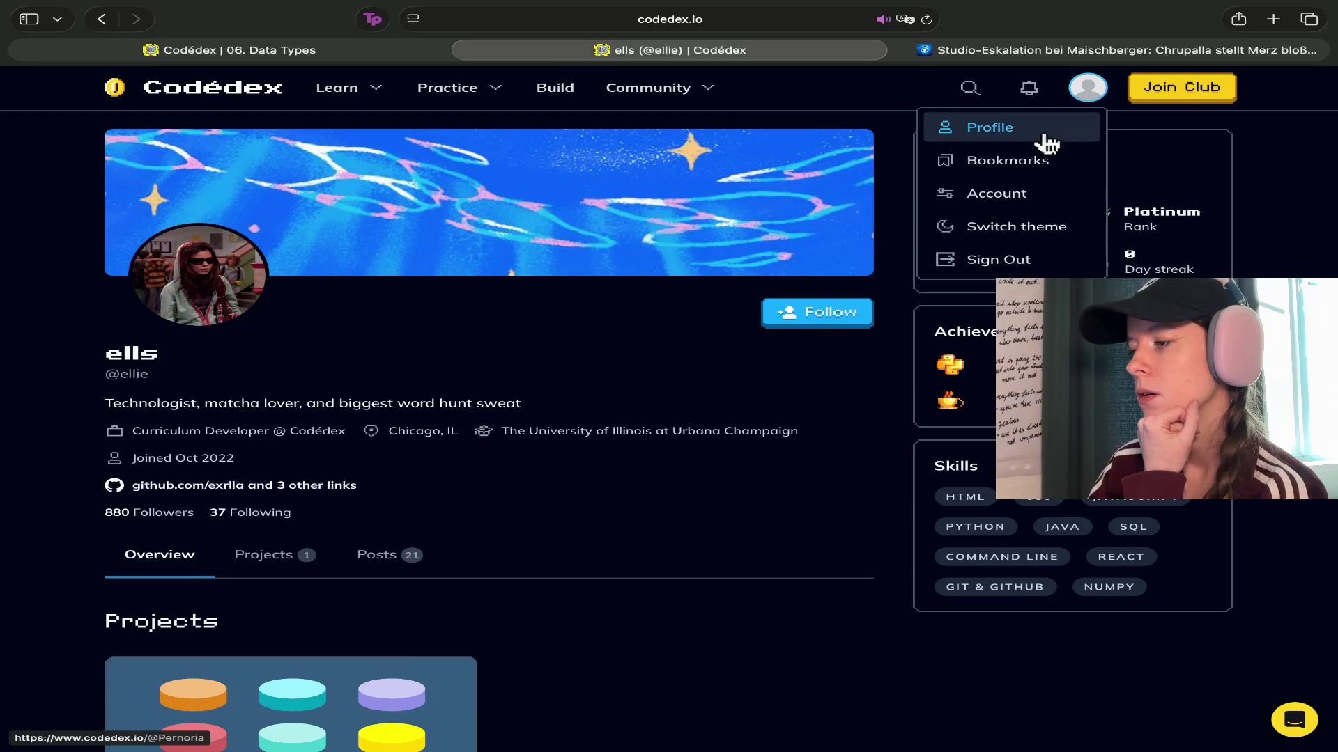
# - Go to your own Bronze-rank profile from the account menu and reopen the site search panel
pyautogui.click(1045, 140)
pyautogui.click(744, 19)
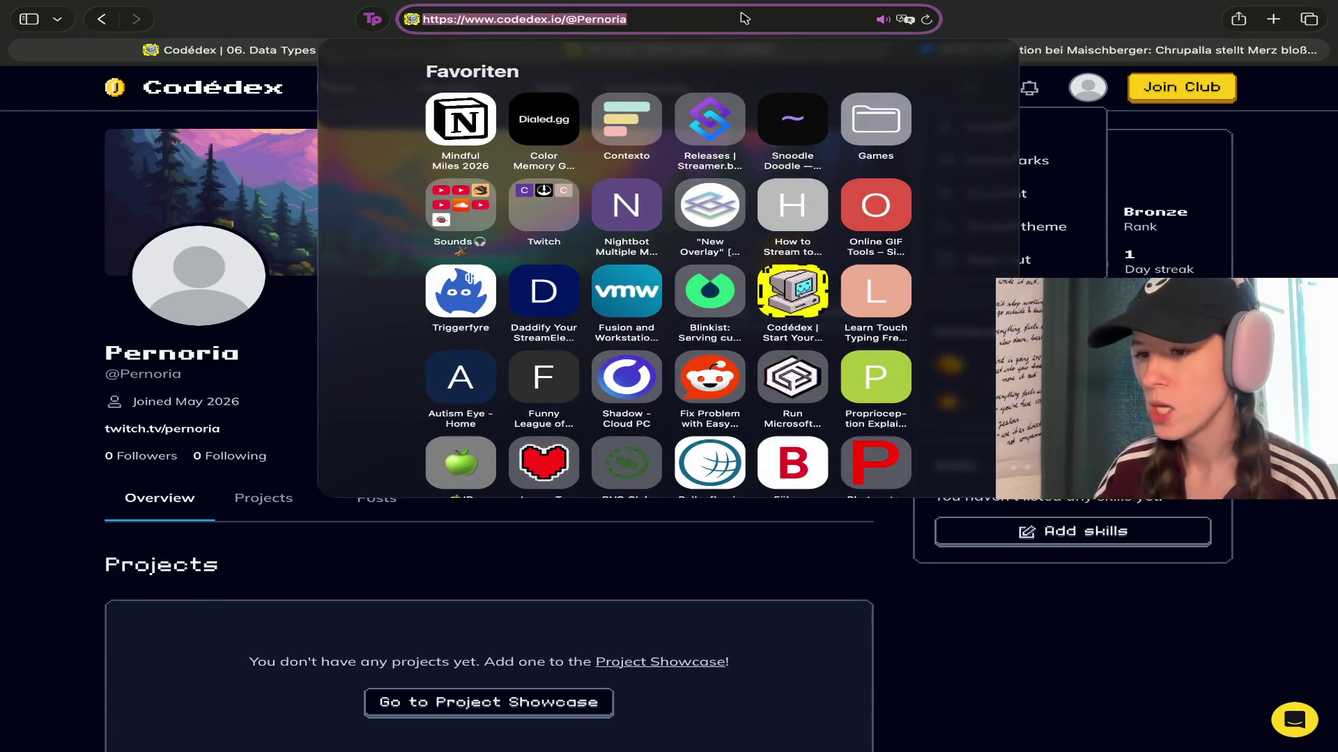
pyautogui.press('Escape')
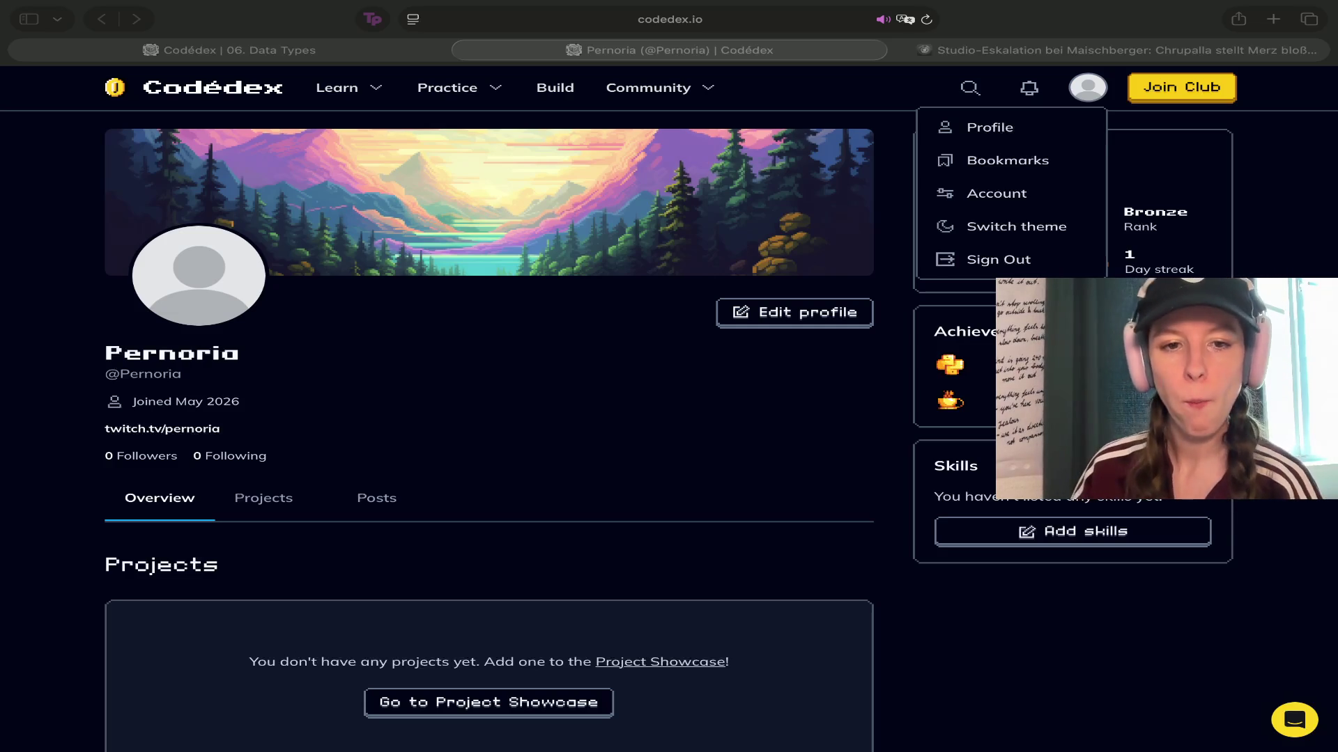
pyautogui.click(969, 87)
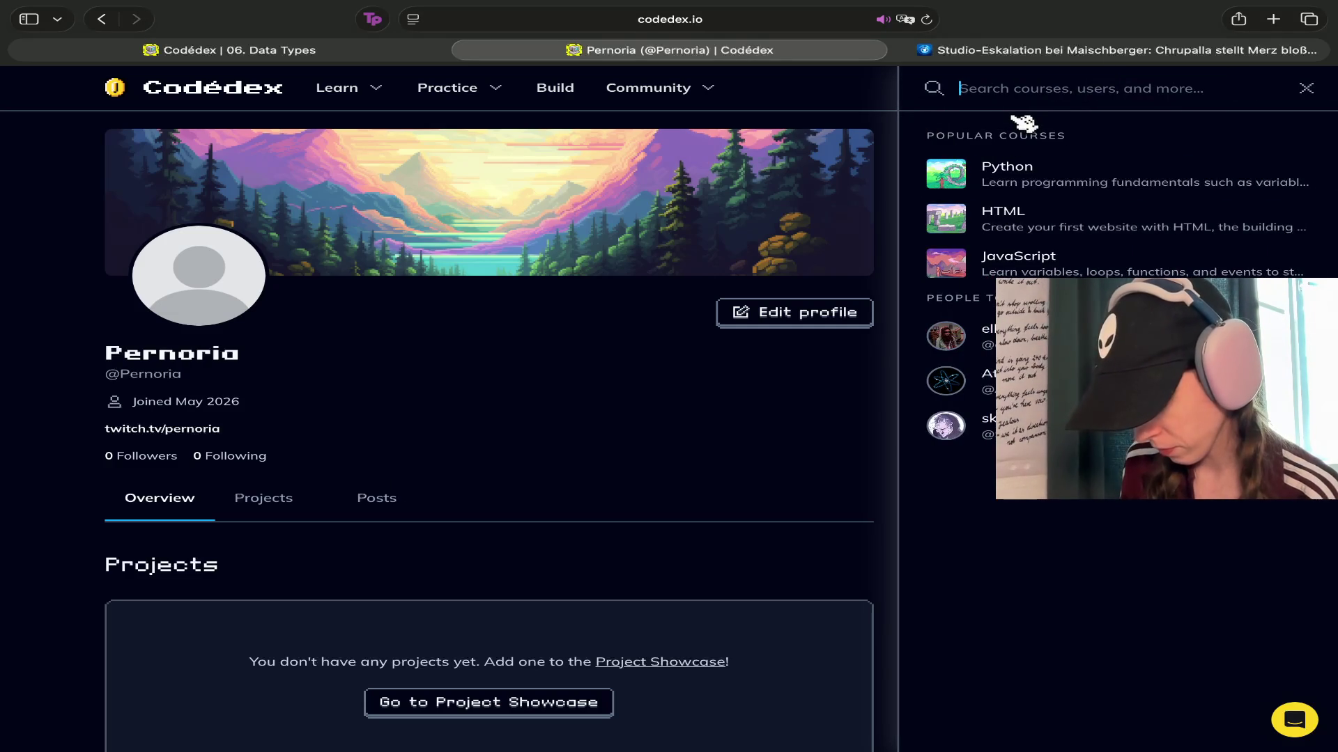
pyautogui.press('super+l')
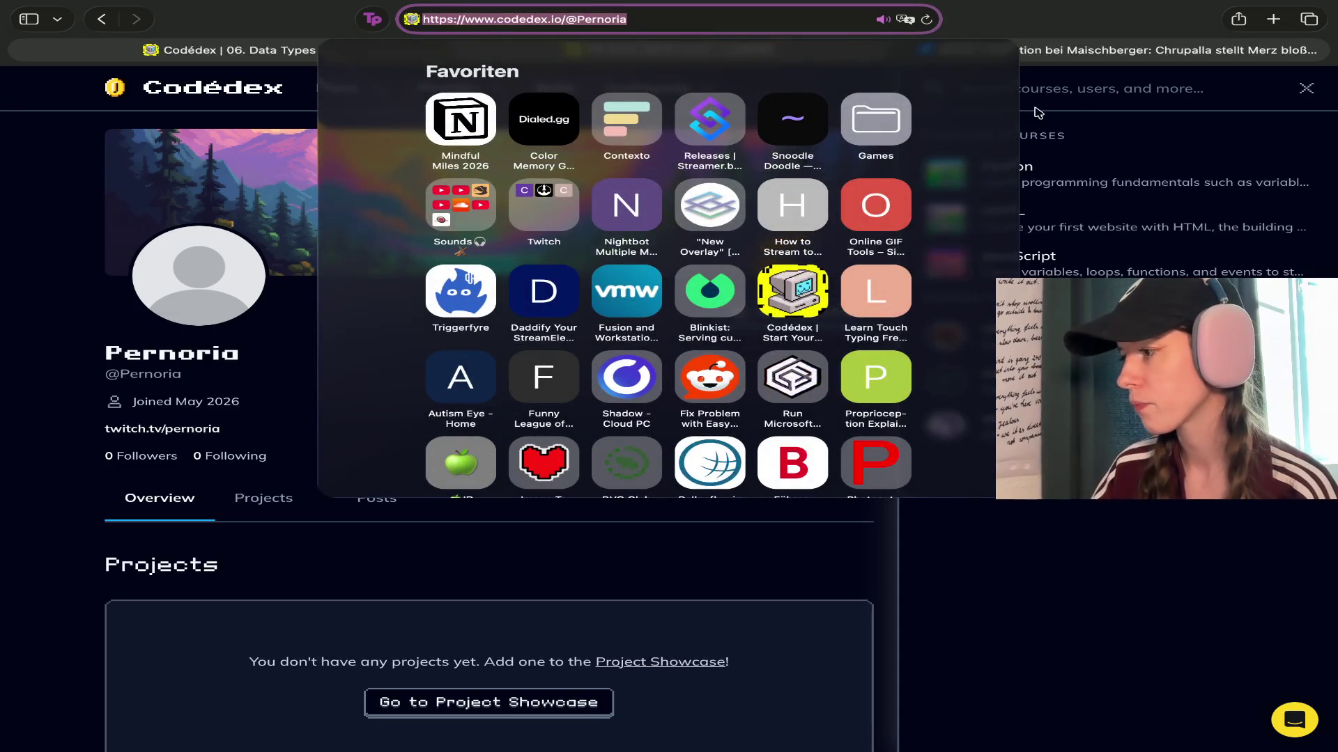
pyautogui.click(1071, 91)
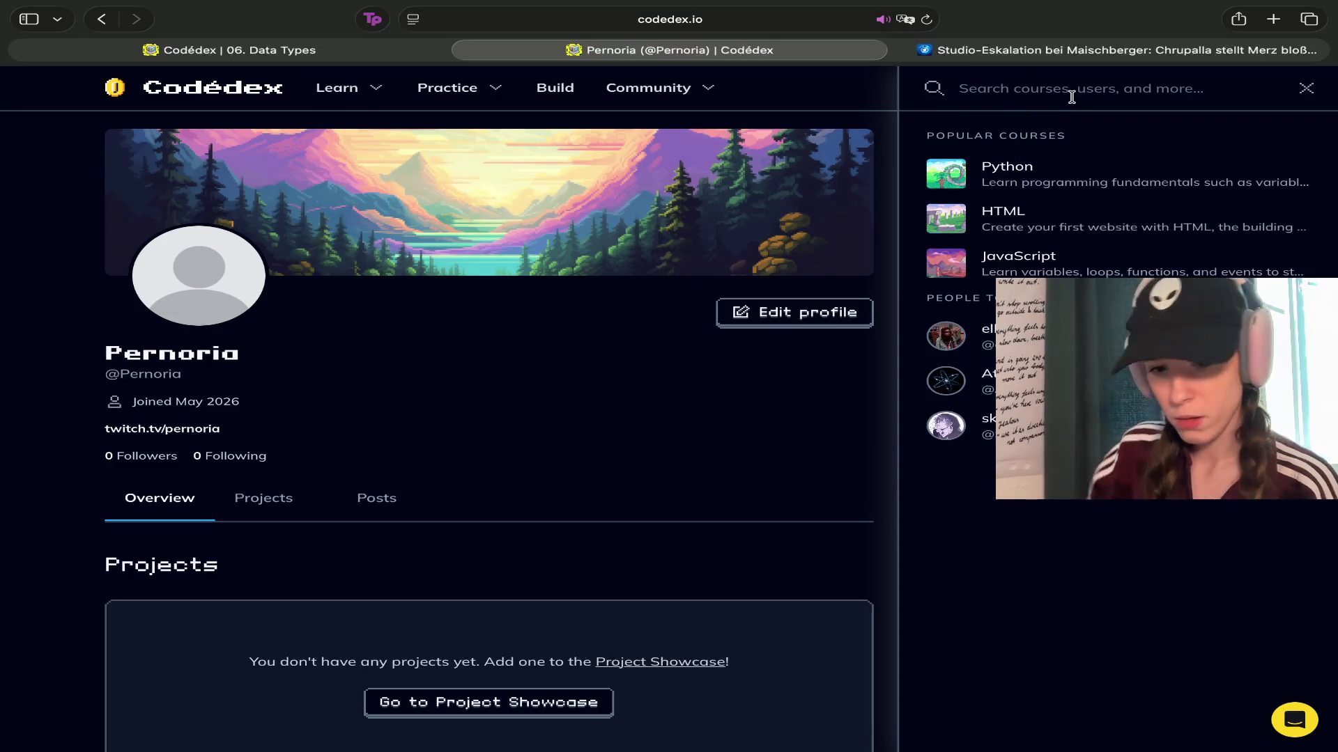
pyautogui.write('@dest')
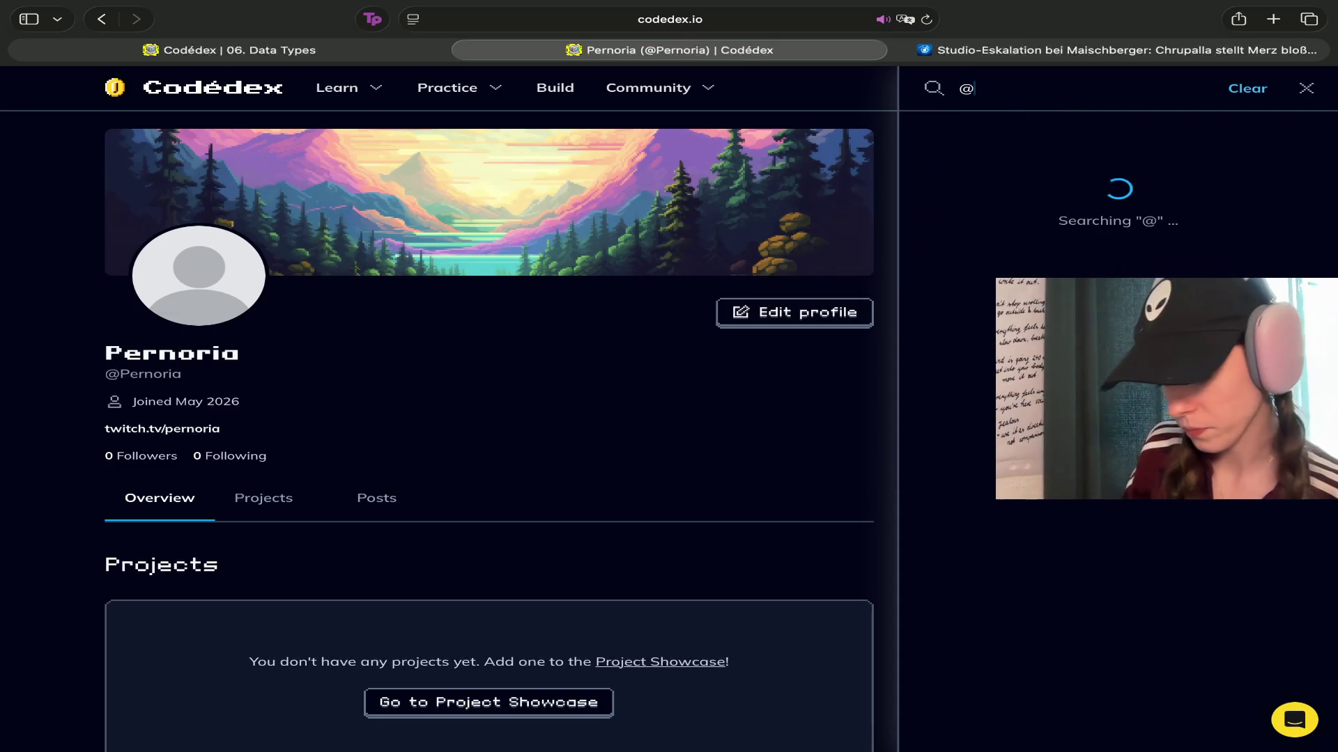
pyautogui.write('royerStorm')
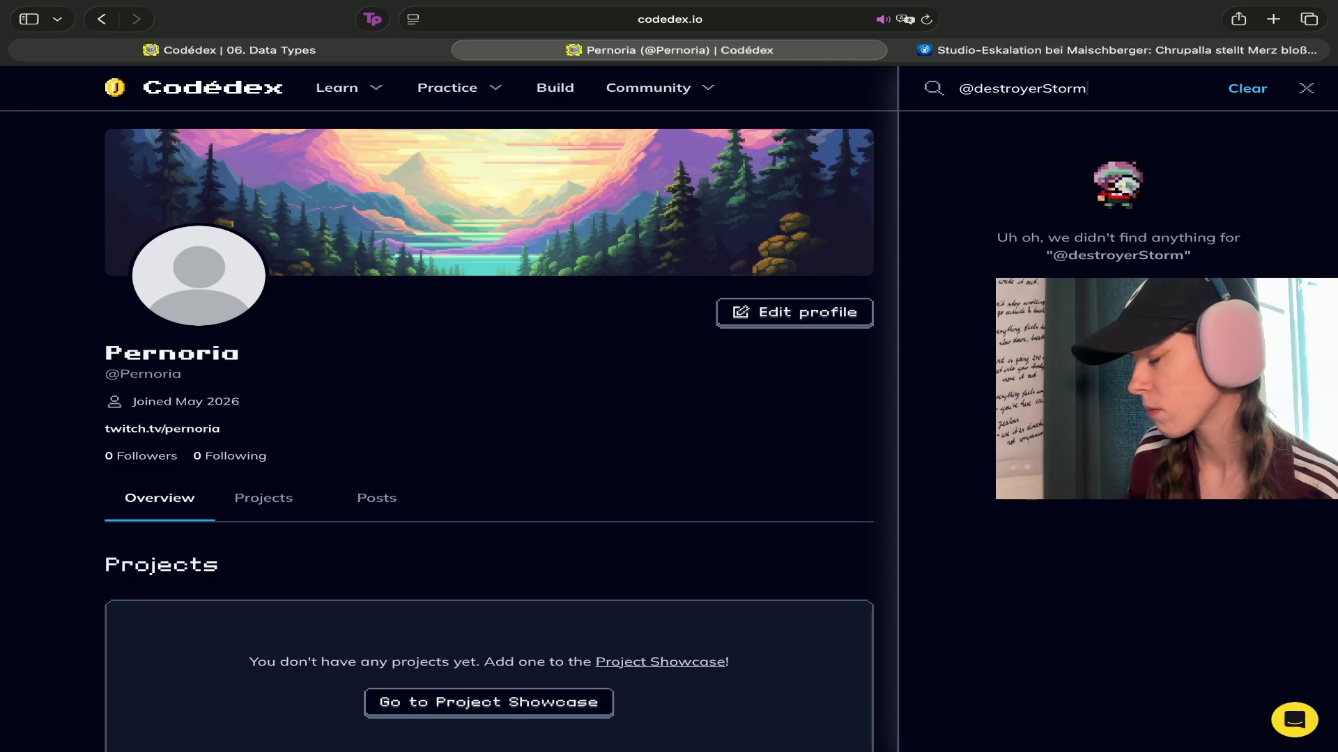
pyautogui.press('Return')
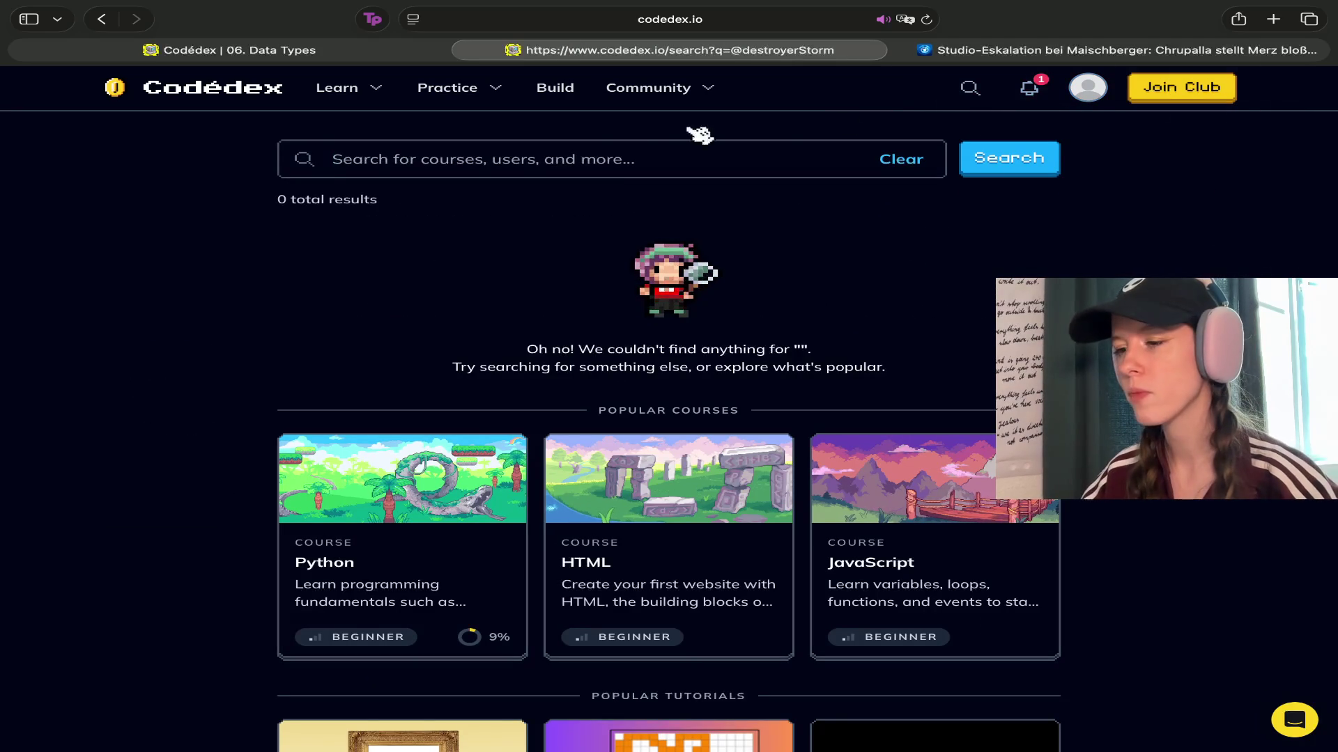
pyautogui.click(456, 87)
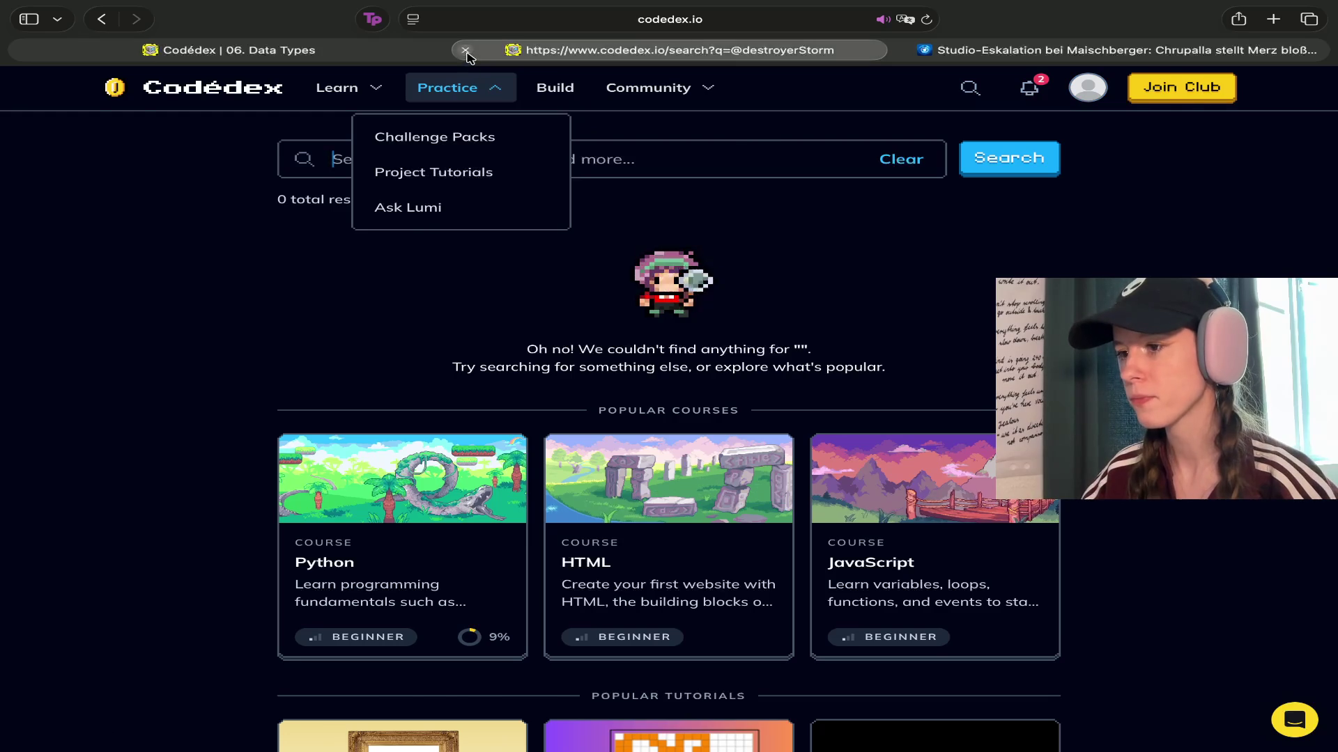
pyautogui.click(465, 50)
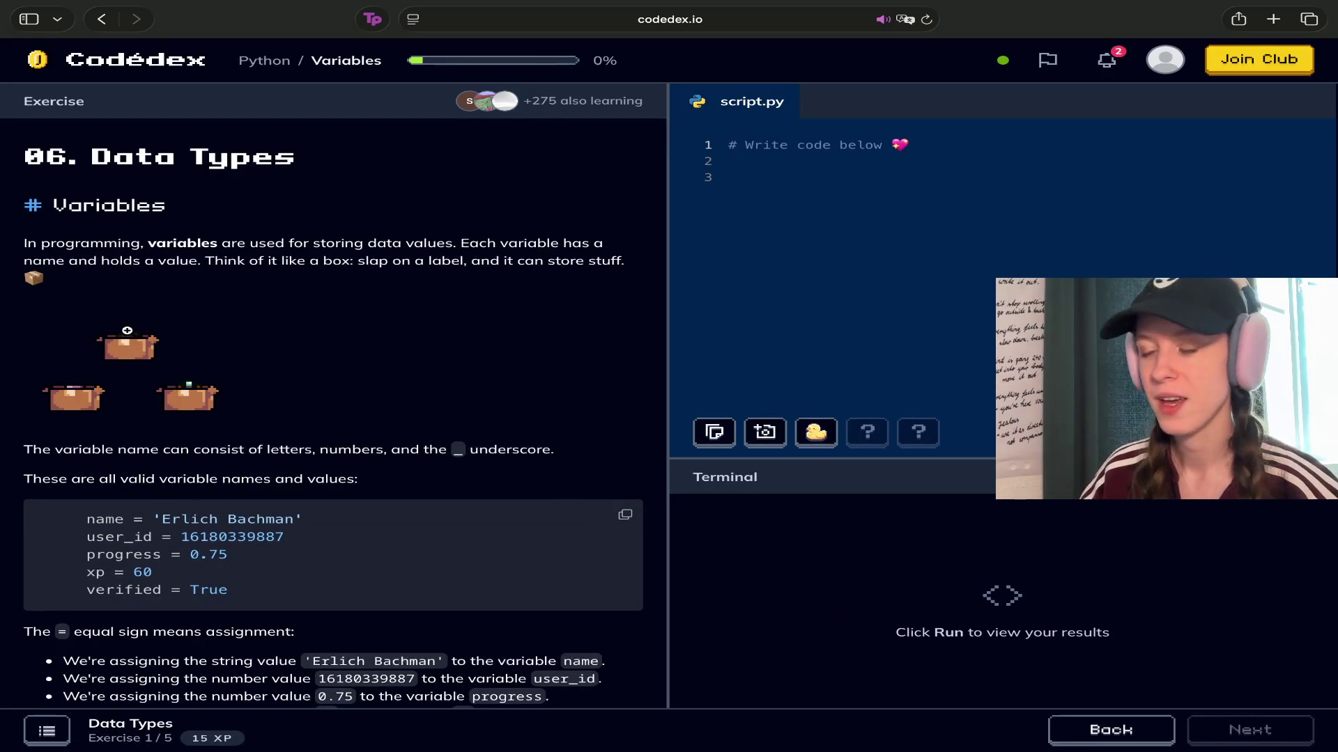
pyautogui.click(1108, 60)
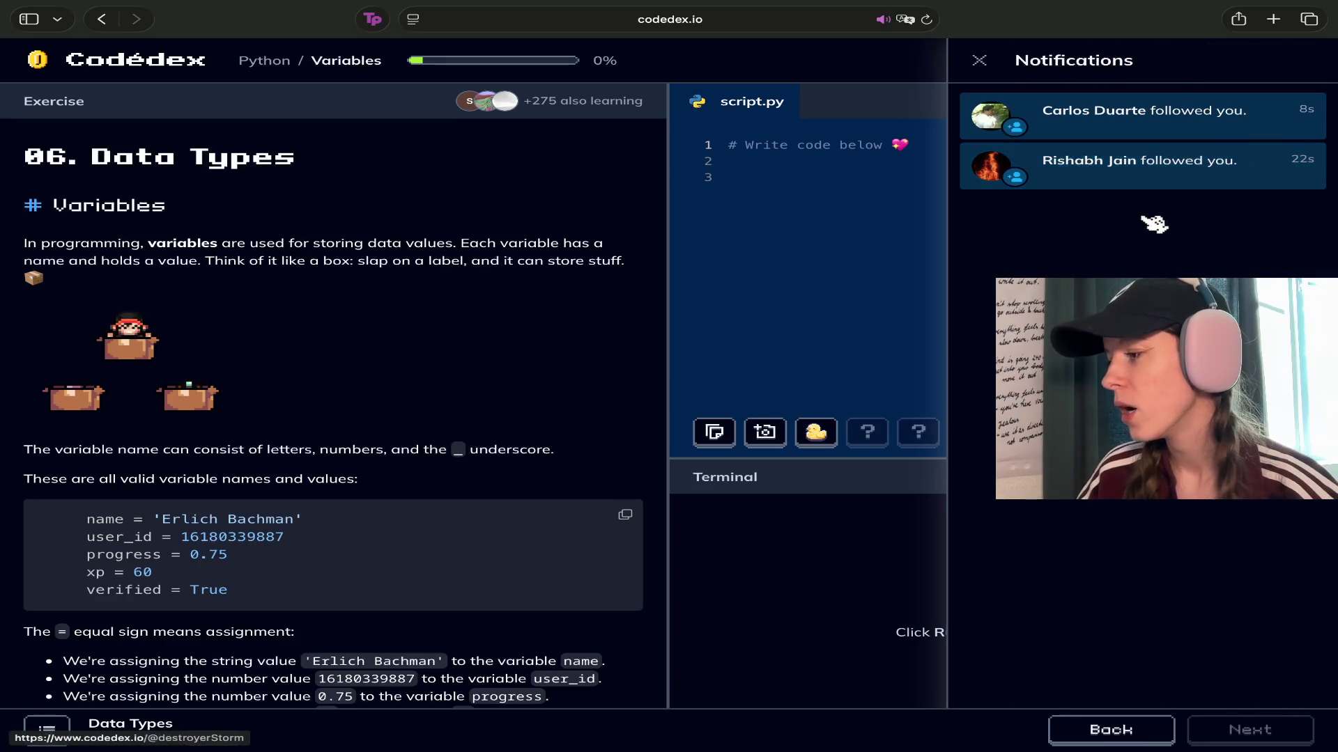
pyautogui.click(550, 346)
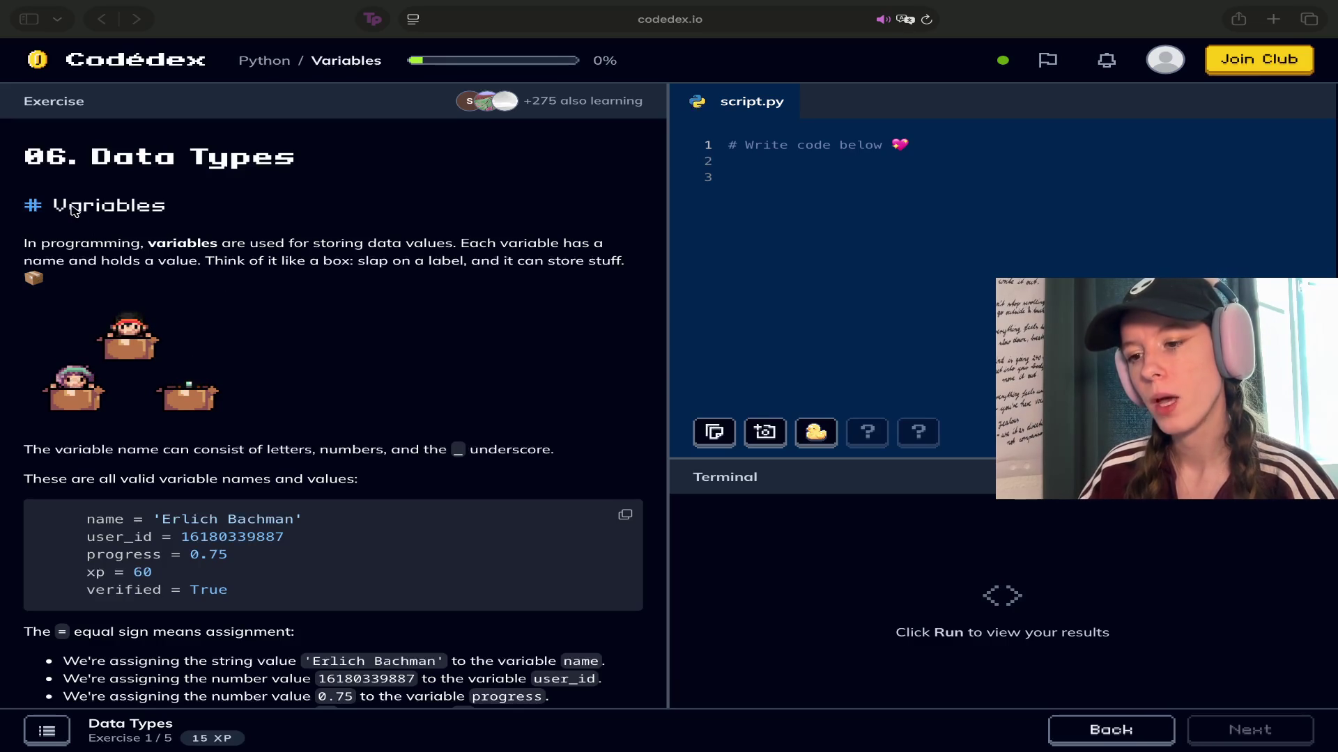
pyautogui.doubleClick(108, 213)
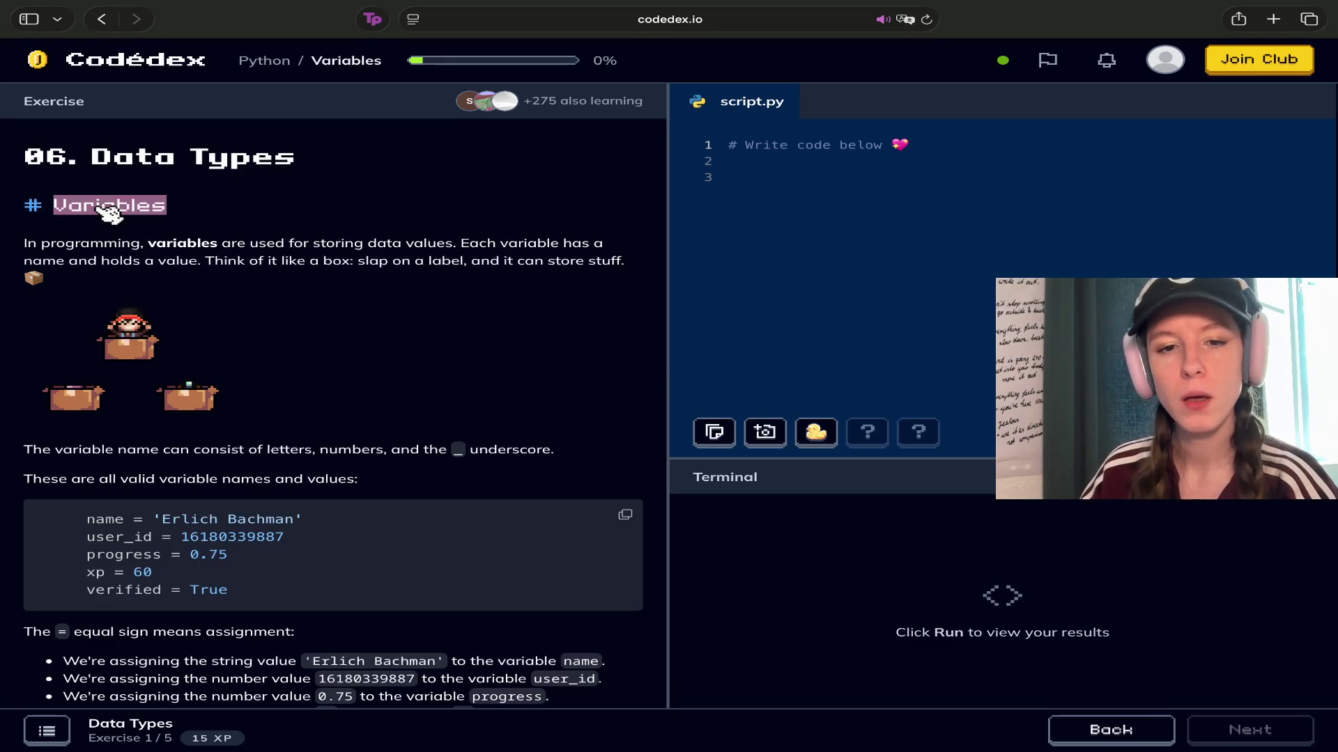
pyautogui.press('super+Tab')
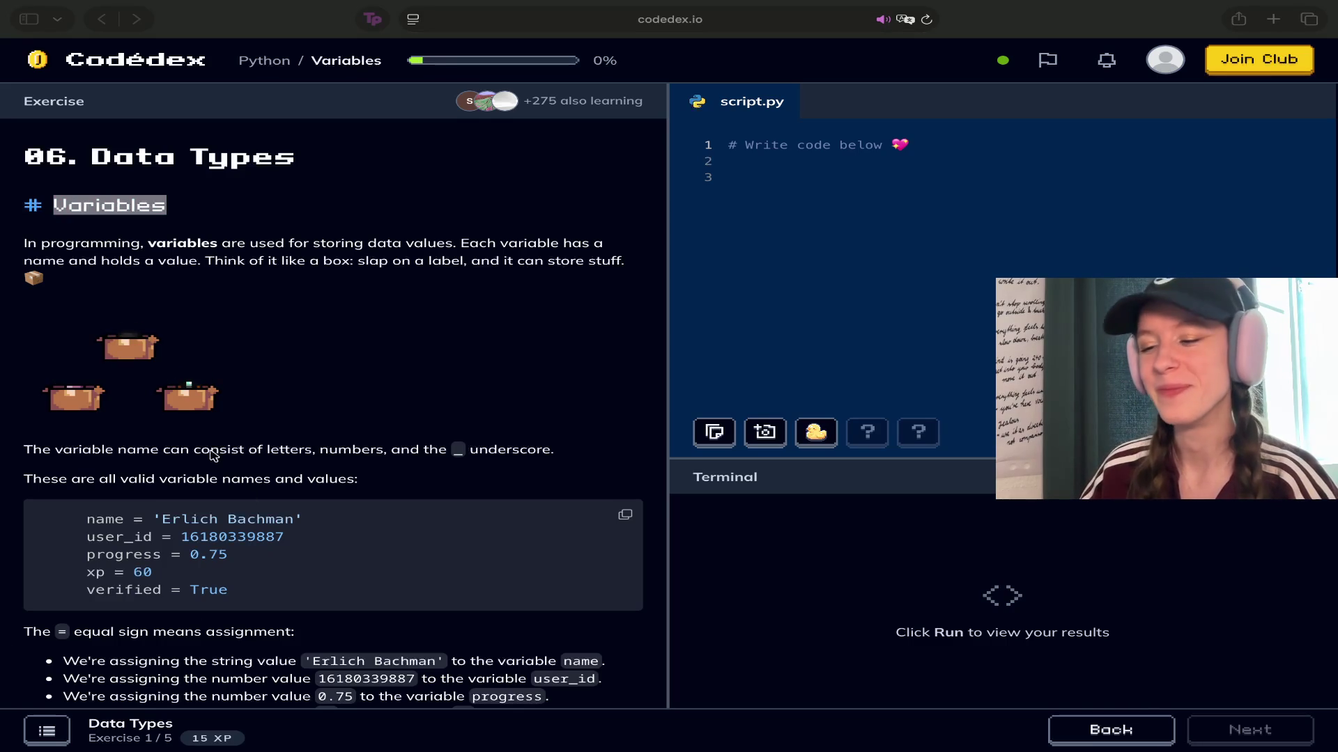
pyautogui.click(275, 270)
pyautogui.tripleClick(303, 259)
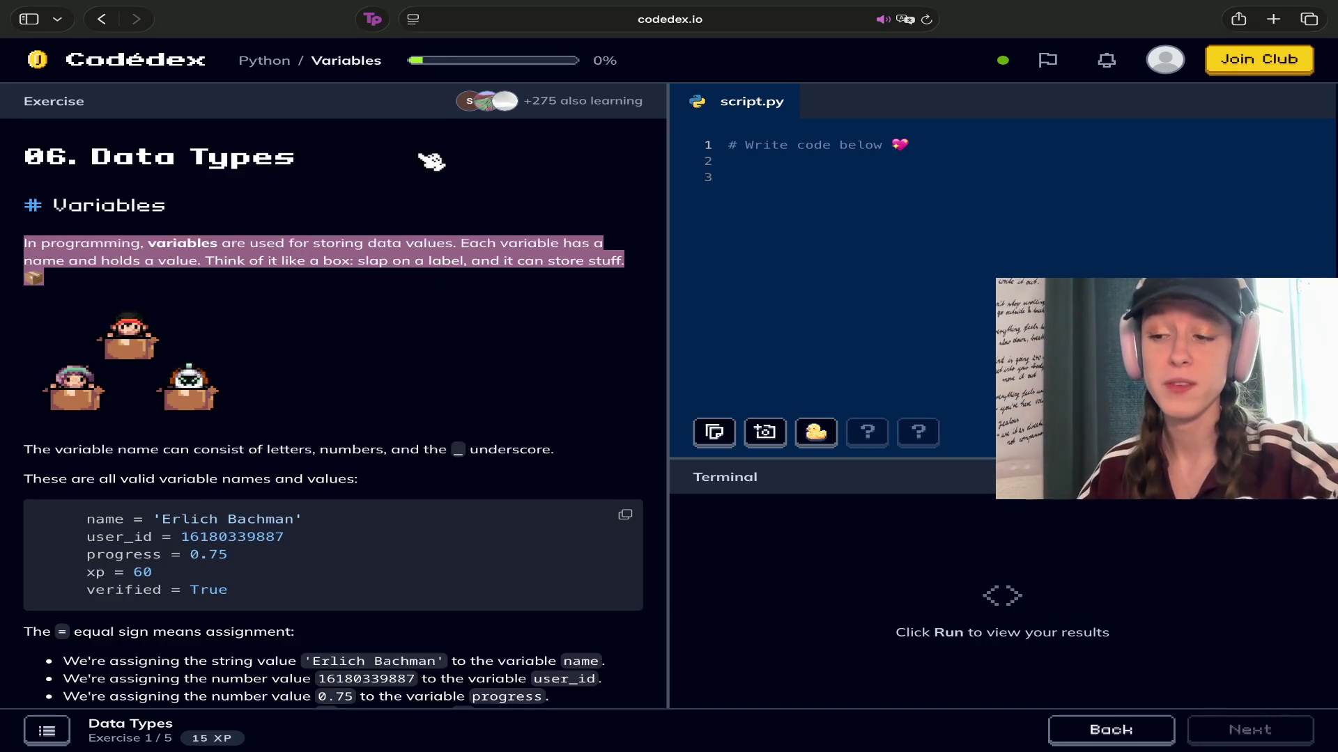
pyautogui.click(371, 270)
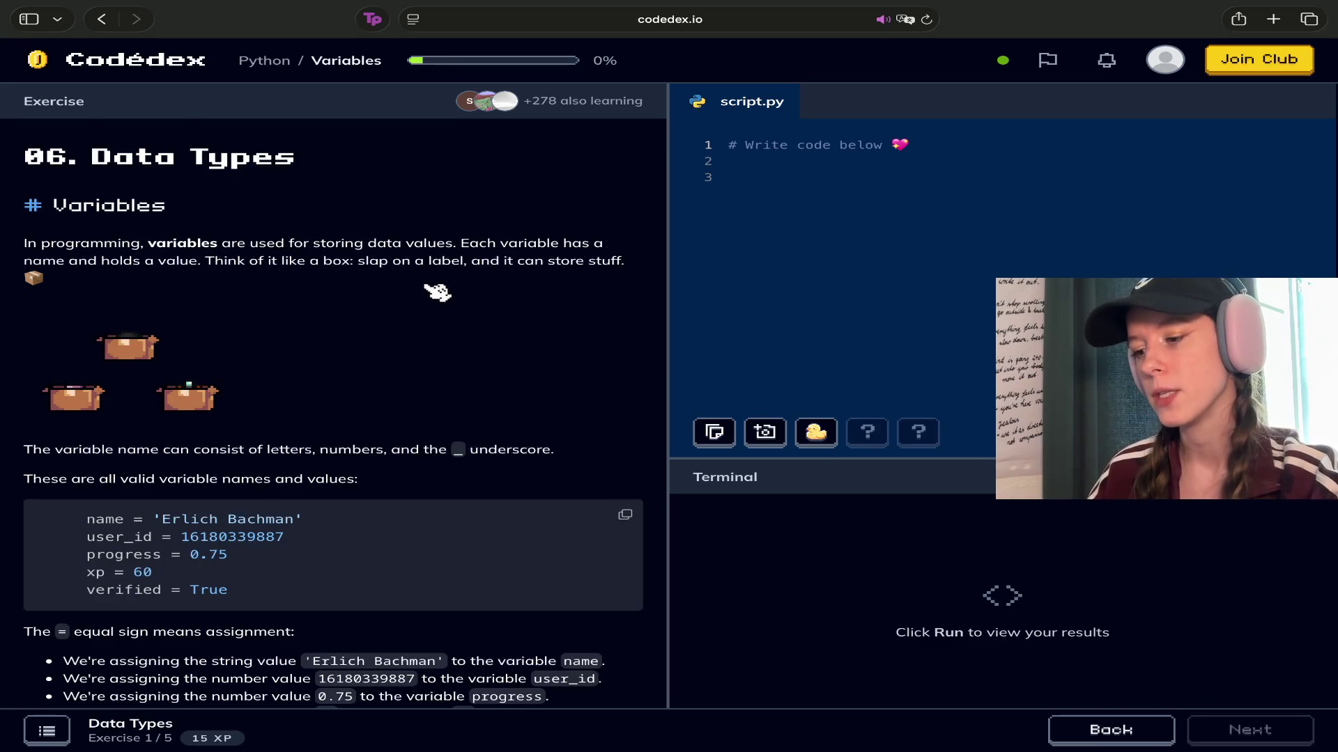
pyautogui.scroll(-1, 443, 377)
pyautogui.scroll(-1, 443, 378)
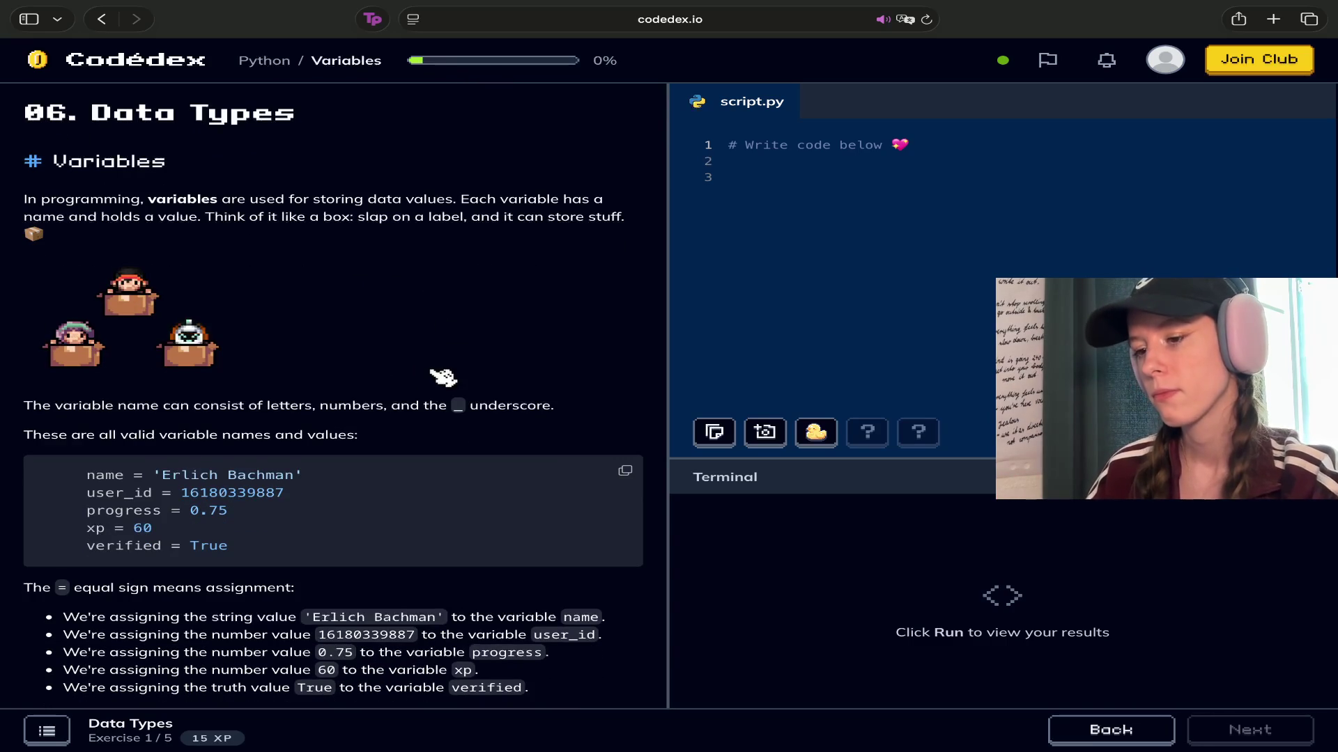
pyautogui.scroll(-5, 418, 307)
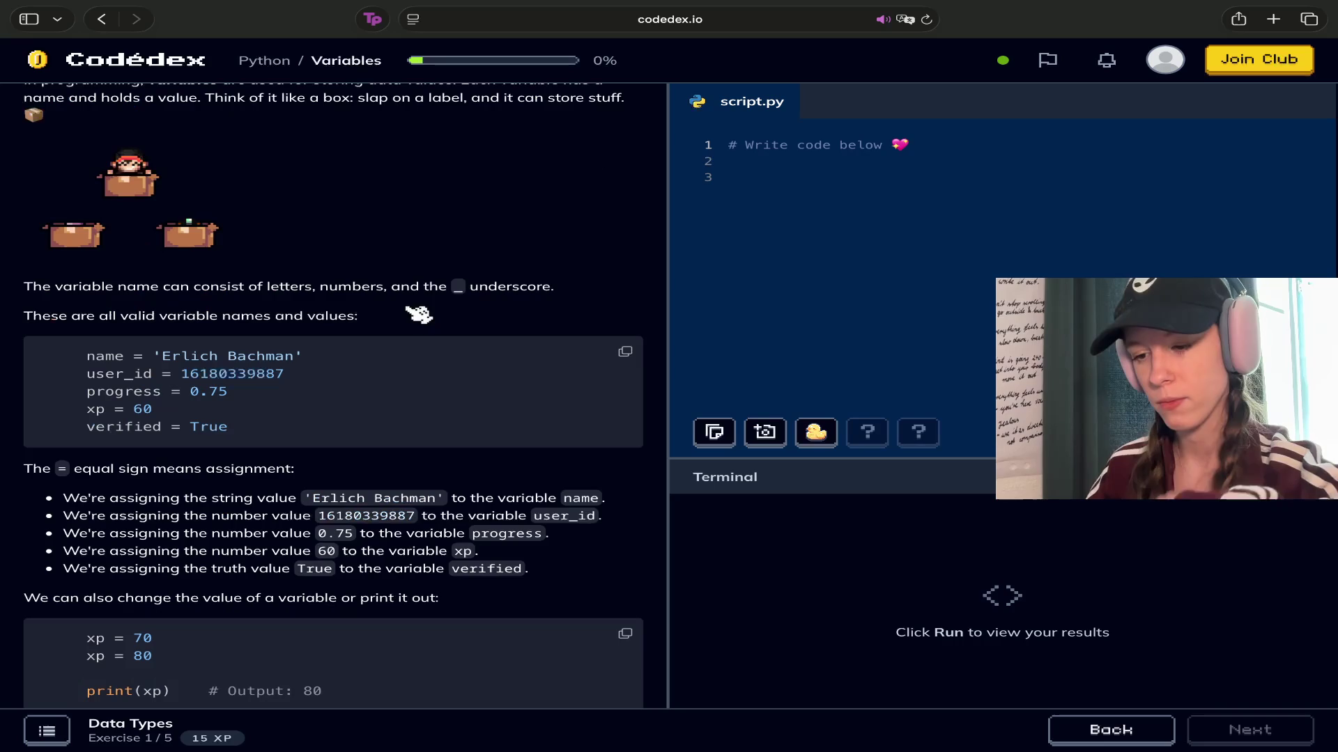
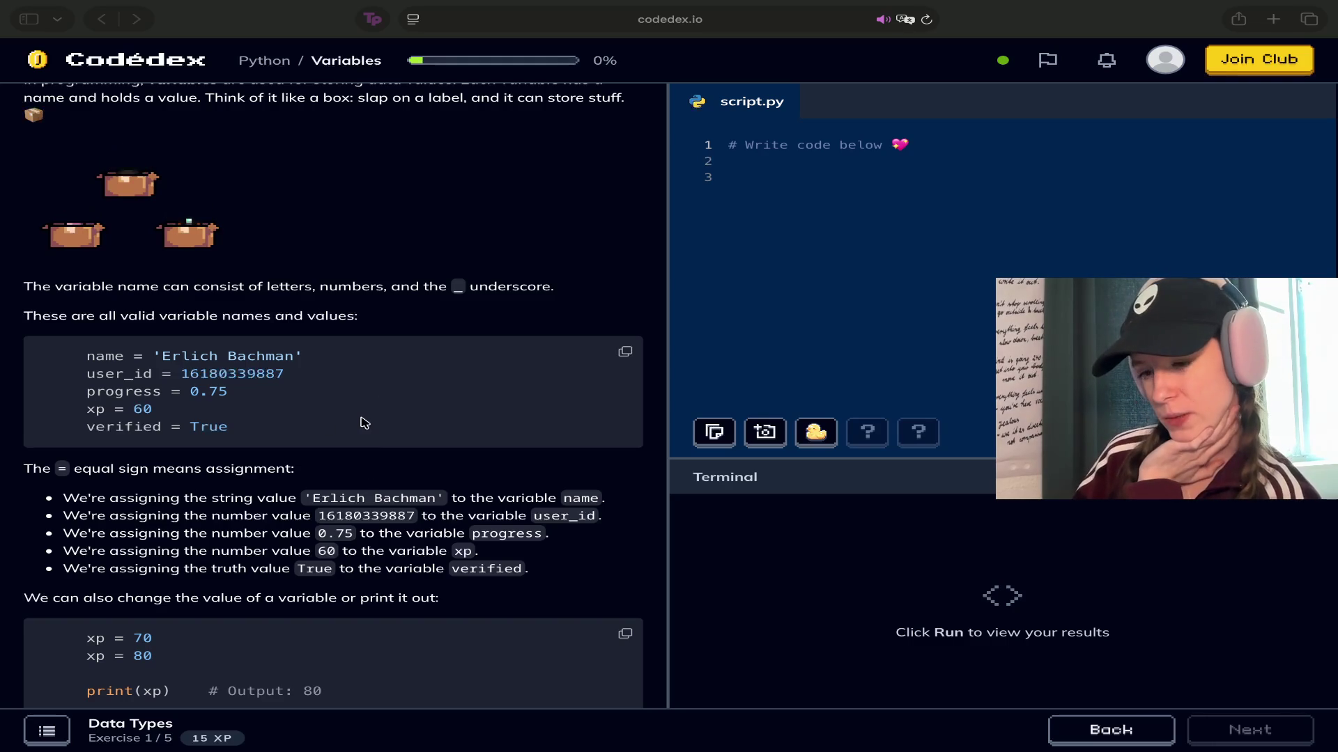
# - Scroll down through the Data Types lesson to the String section
pyautogui.scroll(-2, 361, 421)
pyautogui.scroll(-5, 400, 307)
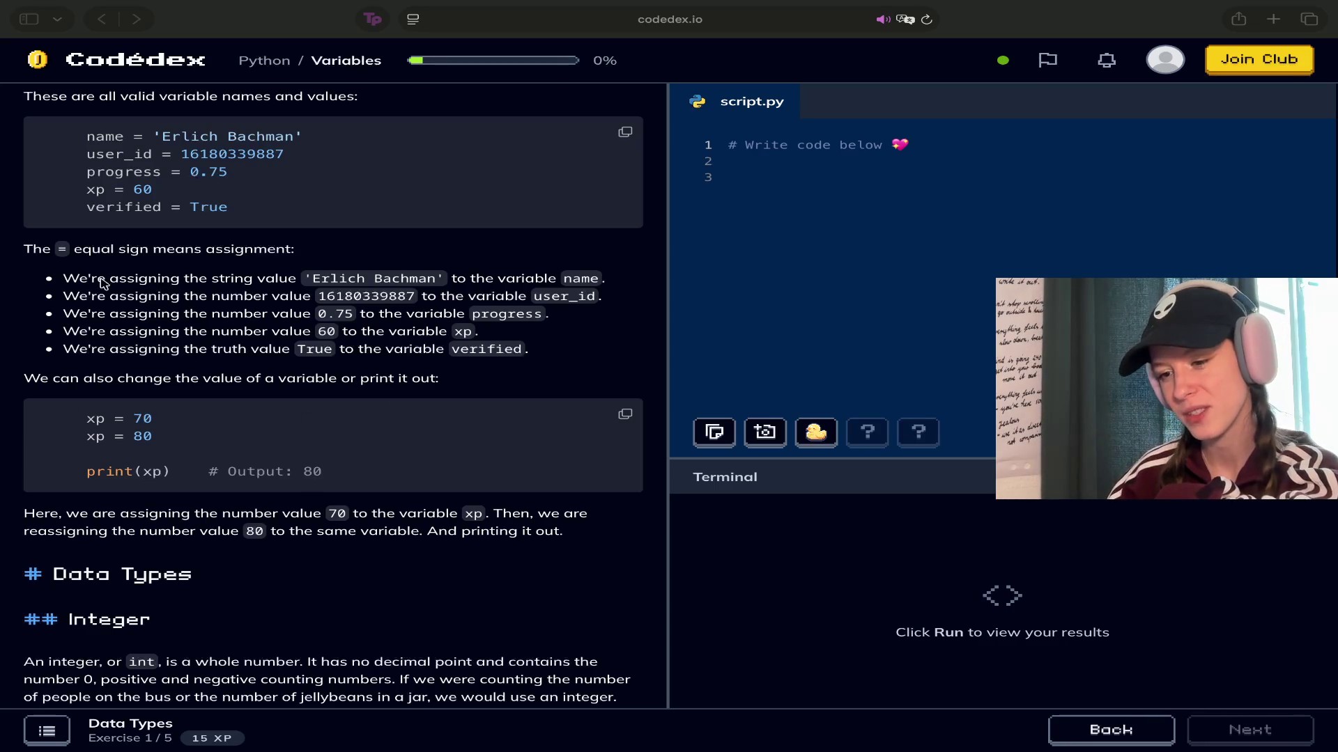
pyautogui.scroll(-3, 202, 499)
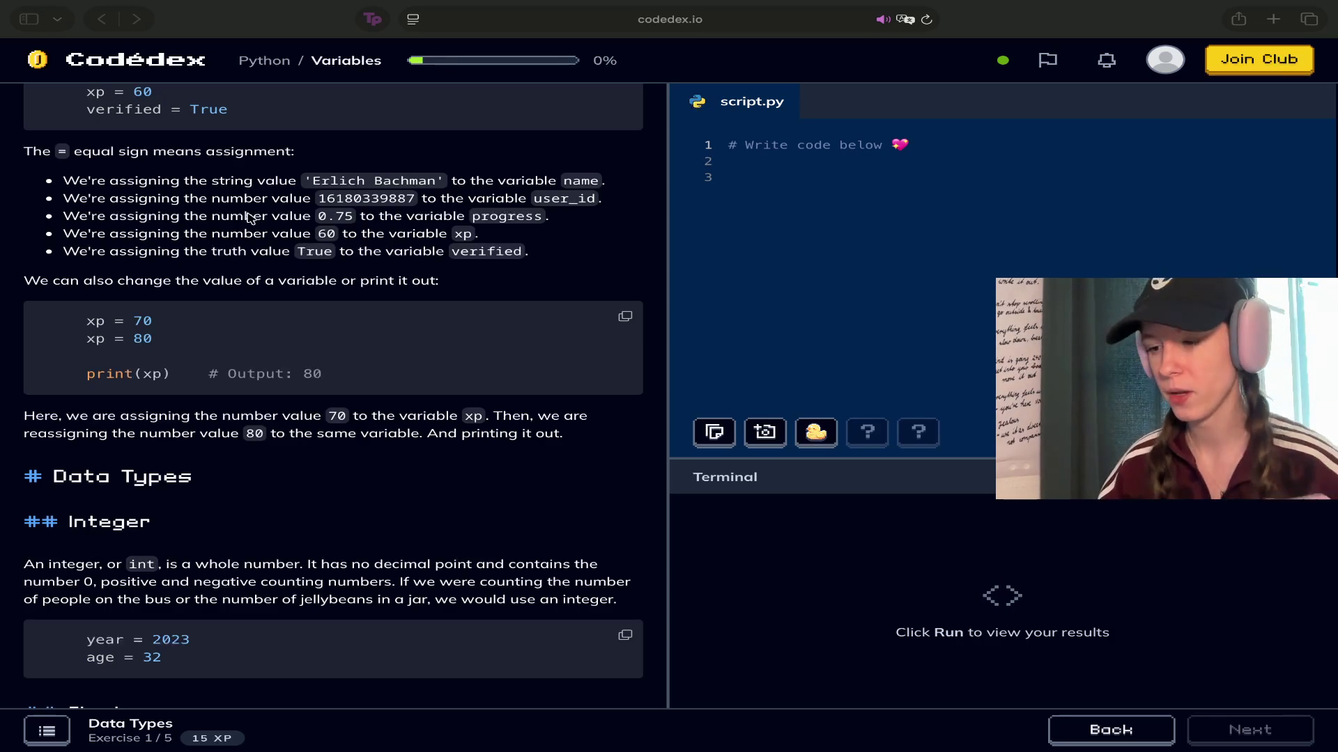
pyautogui.scroll(-1, 387, 349)
pyautogui.scroll(-5, 387, 349)
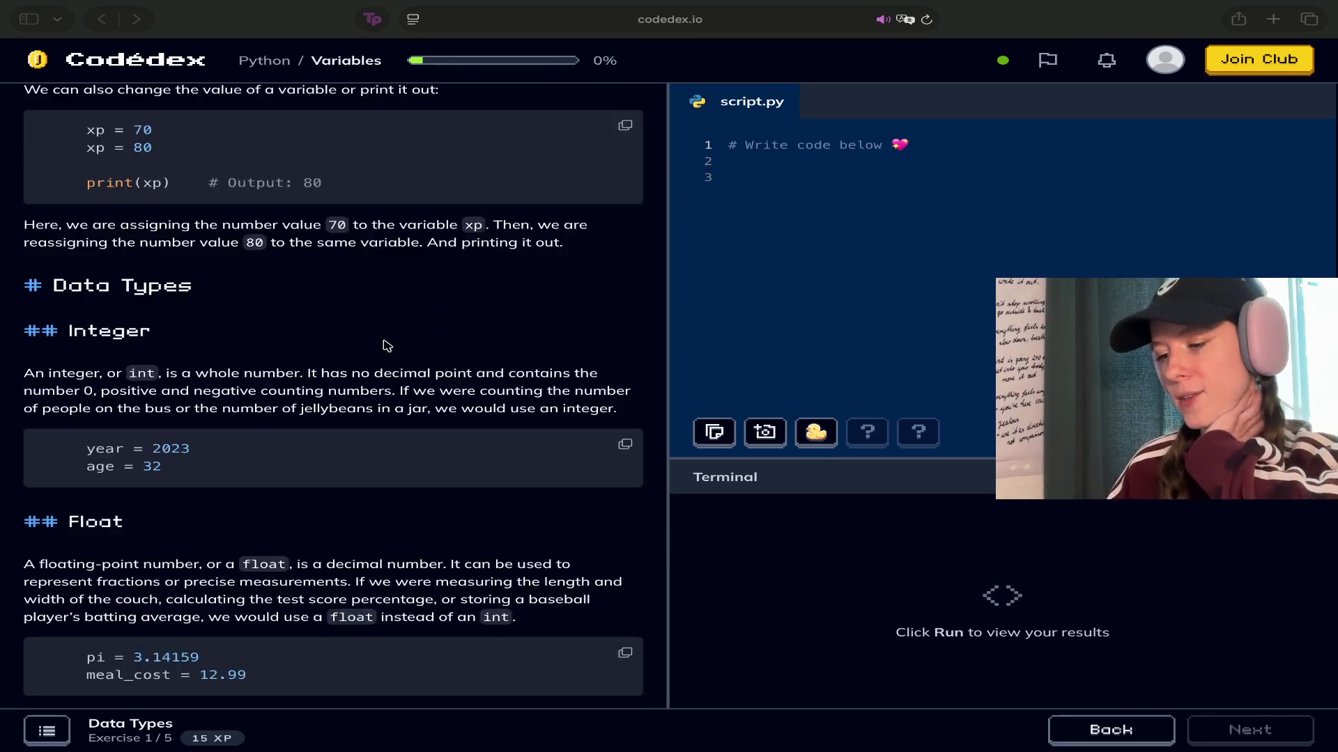
pyautogui.scroll(-3, 315, 247)
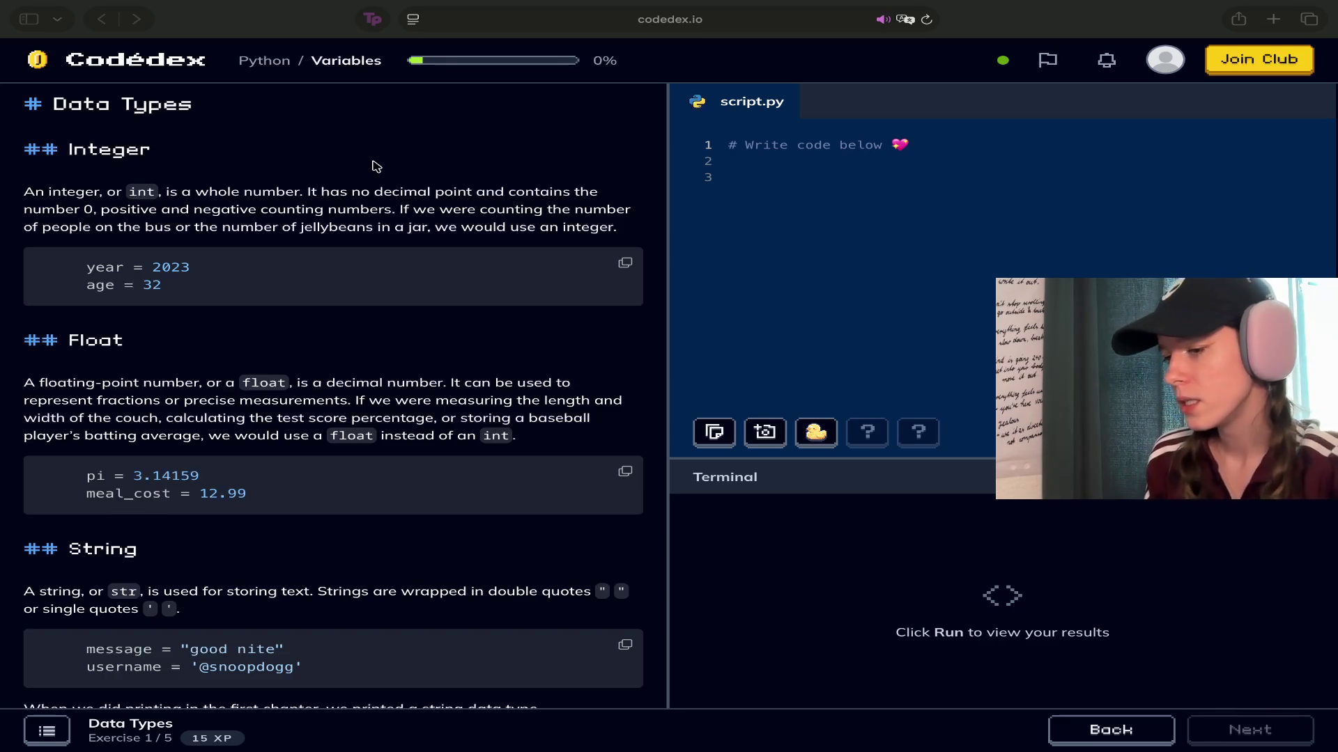
pyautogui.scroll(-3, 385, 272)
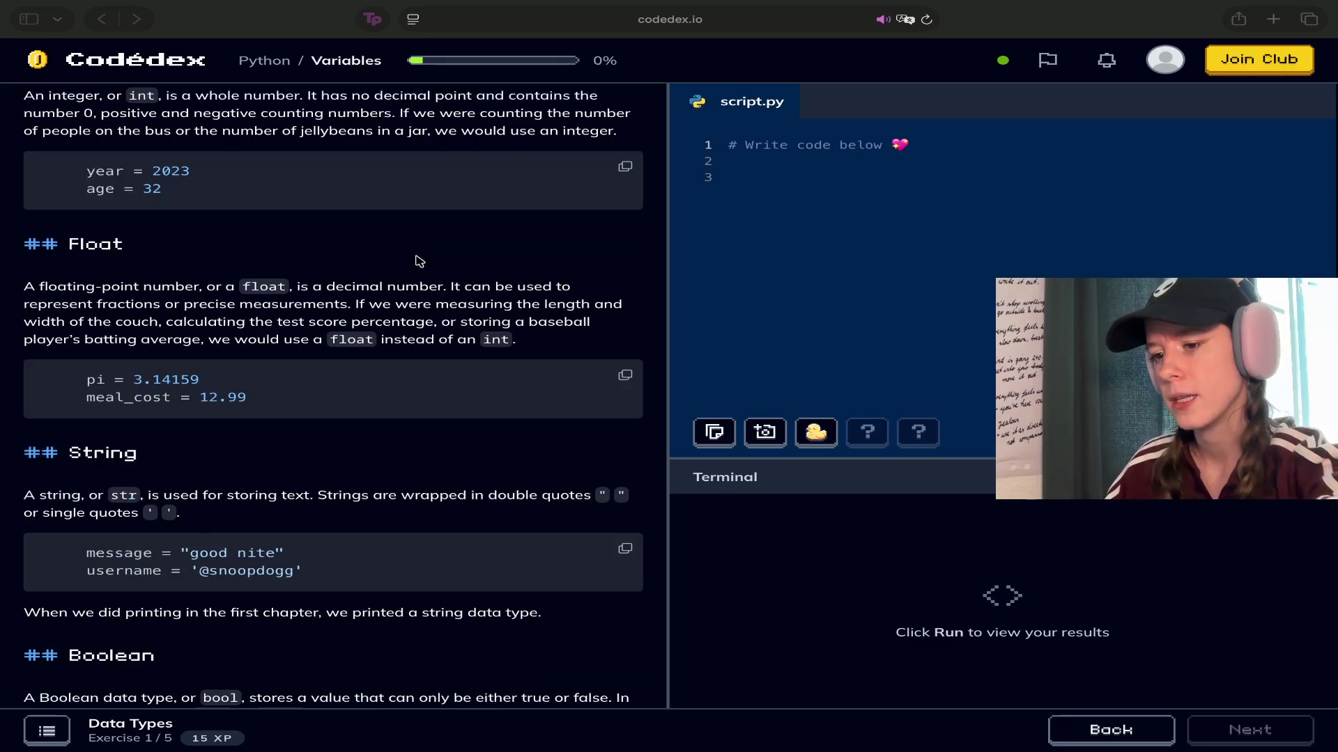
pyautogui.scroll(2, 52, 240)
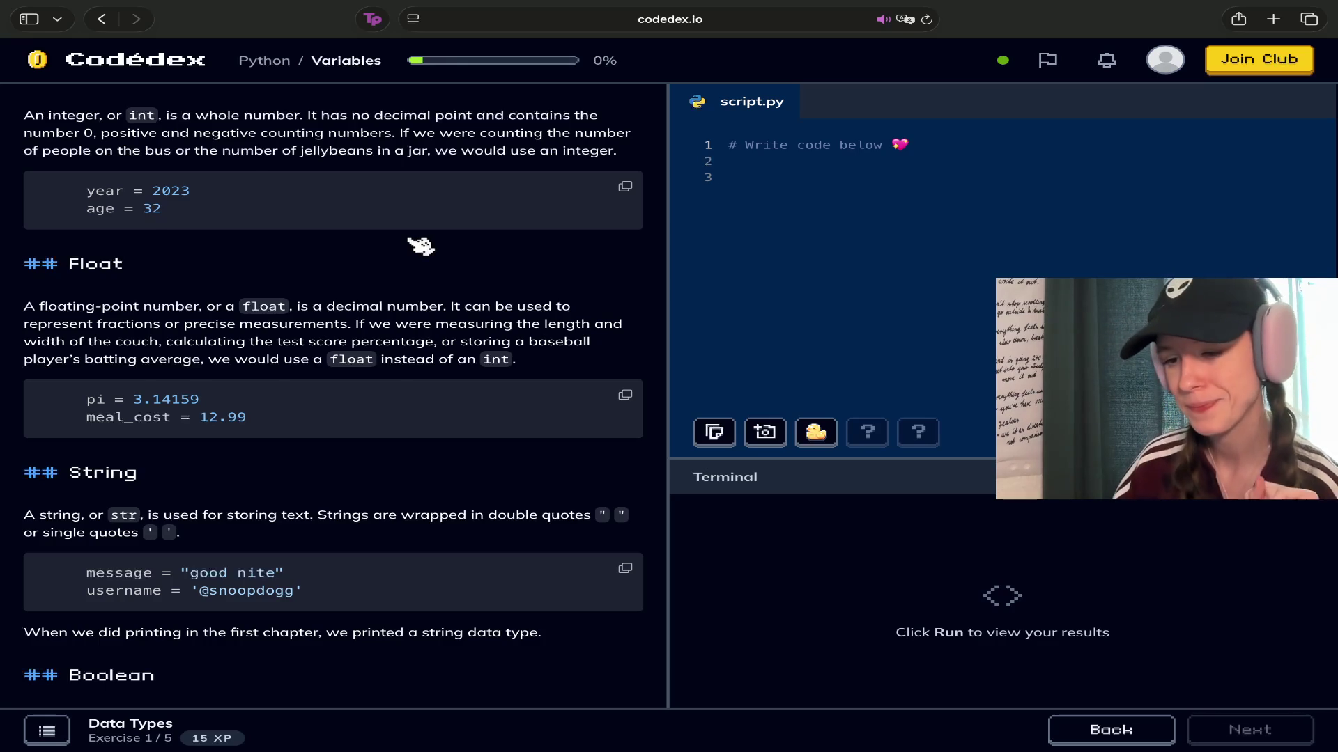
pyautogui.scroll(-5, 421, 247)
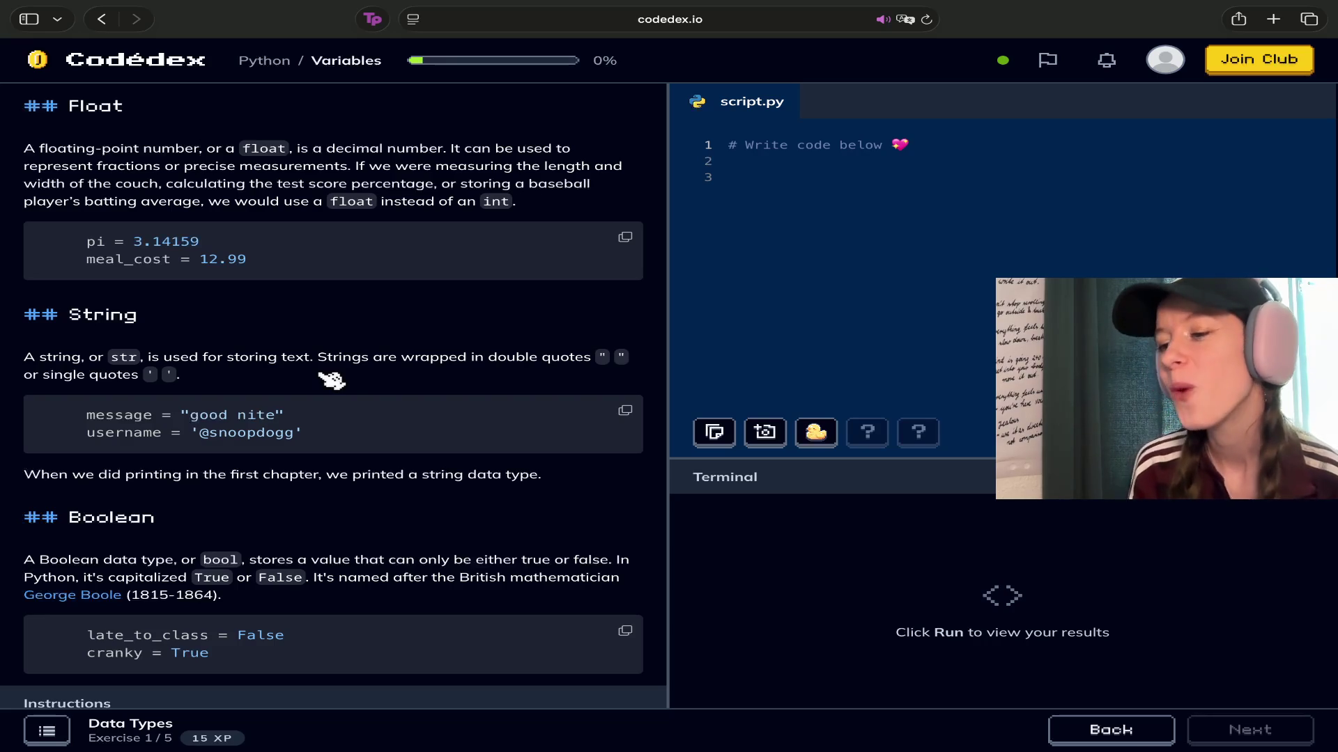
# - Highlight the two-line string example in the lesson, then clear the selection
pyautogui.moveTo(383, 441)
pyautogui.mouseDown()
pyautogui.moveTo(264, 466)
pyautogui.moveTo(165, 437)
pyautogui.mouseUp()
pyautogui.tripleClick(209, 424)
pyautogui.moveTo(303, 433); pyautogui.dragTo(223, 442)
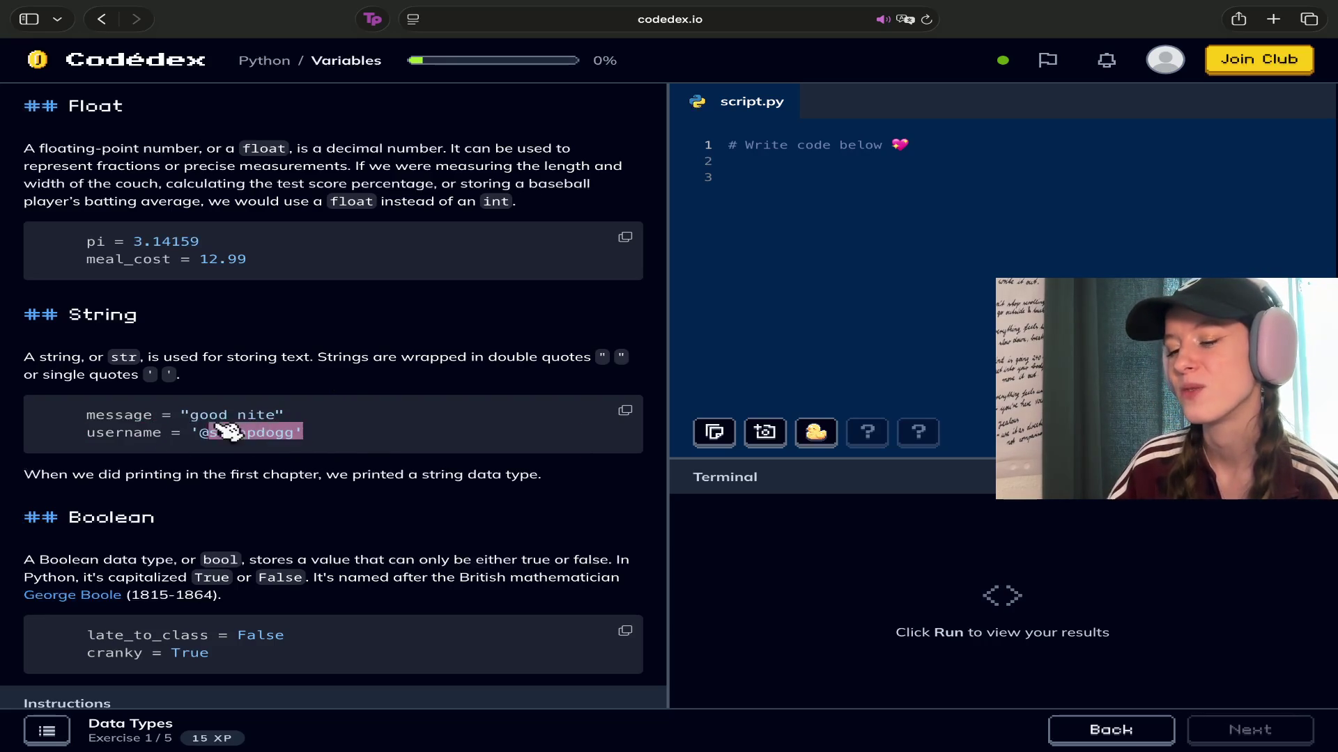
pyautogui.tripleClick(221, 410)
pyautogui.click(317, 439)
pyautogui.tripleClick(364, 446)
pyautogui.click(407, 432)
# - Read on to the Boolean section and open the George Boole article in a new tab
pyautogui.scroll(15, 409, 433)
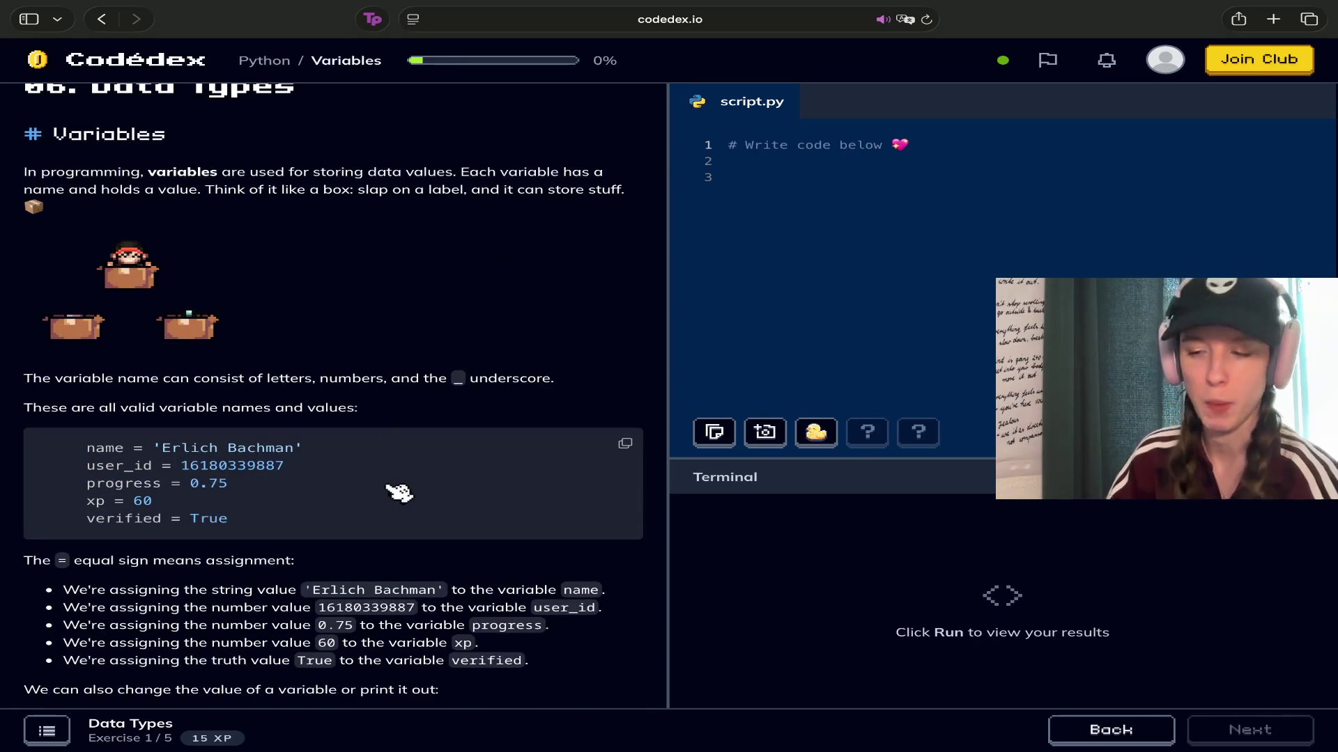
pyautogui.scroll(-15, 404, 491)
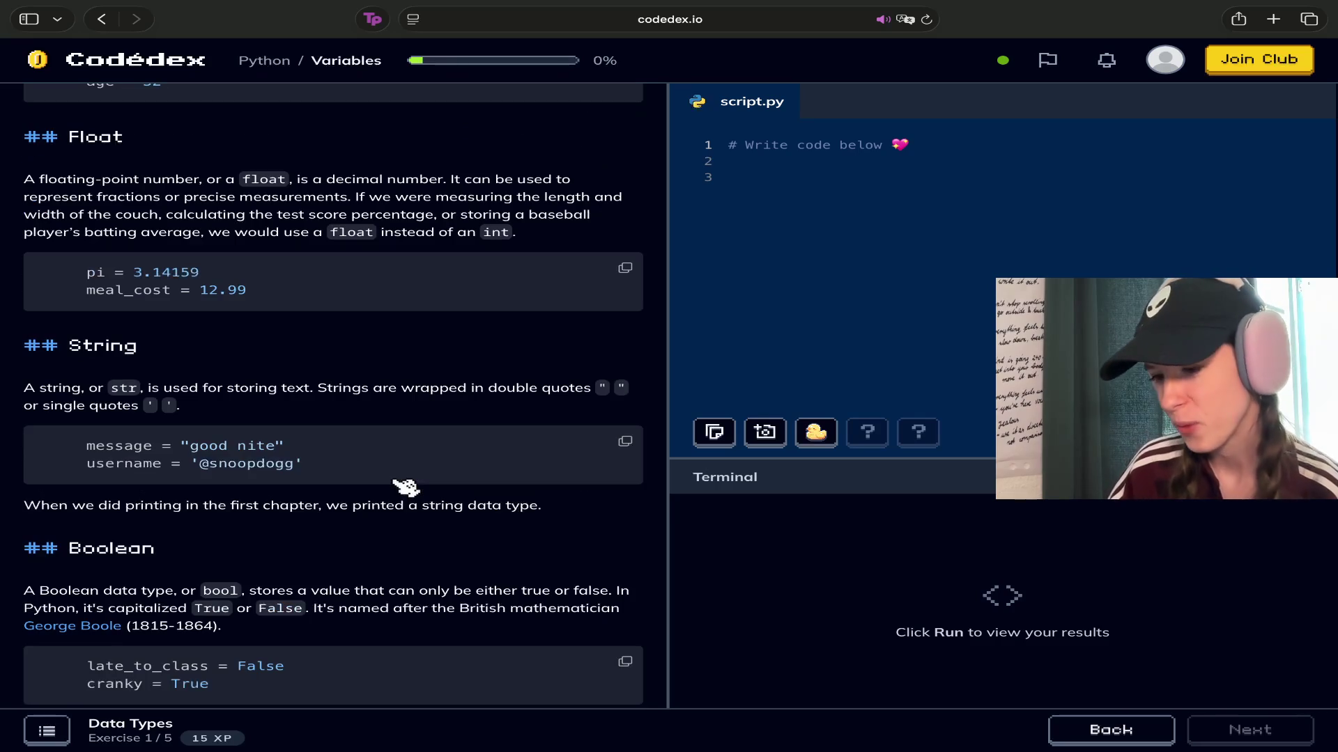
pyautogui.scroll(-3, 465, 384)
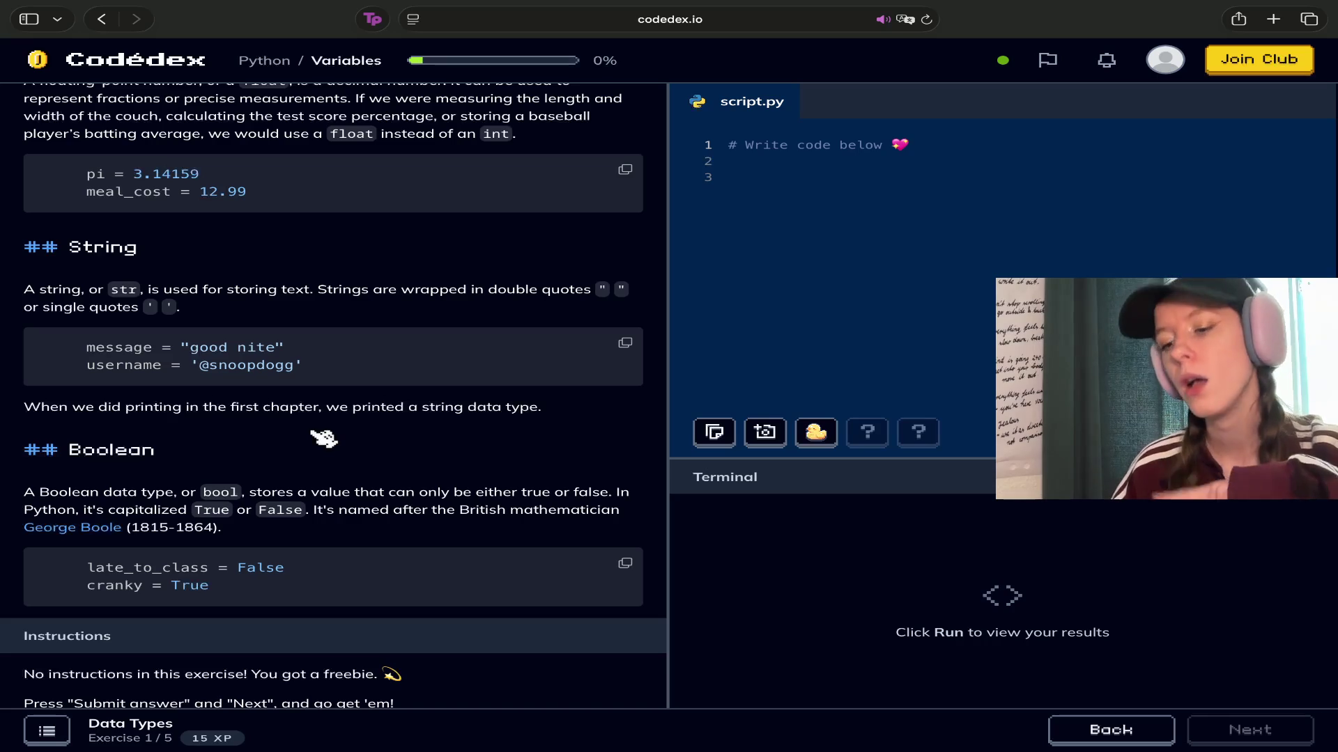
pyautogui.scroll(-3, 320, 446)
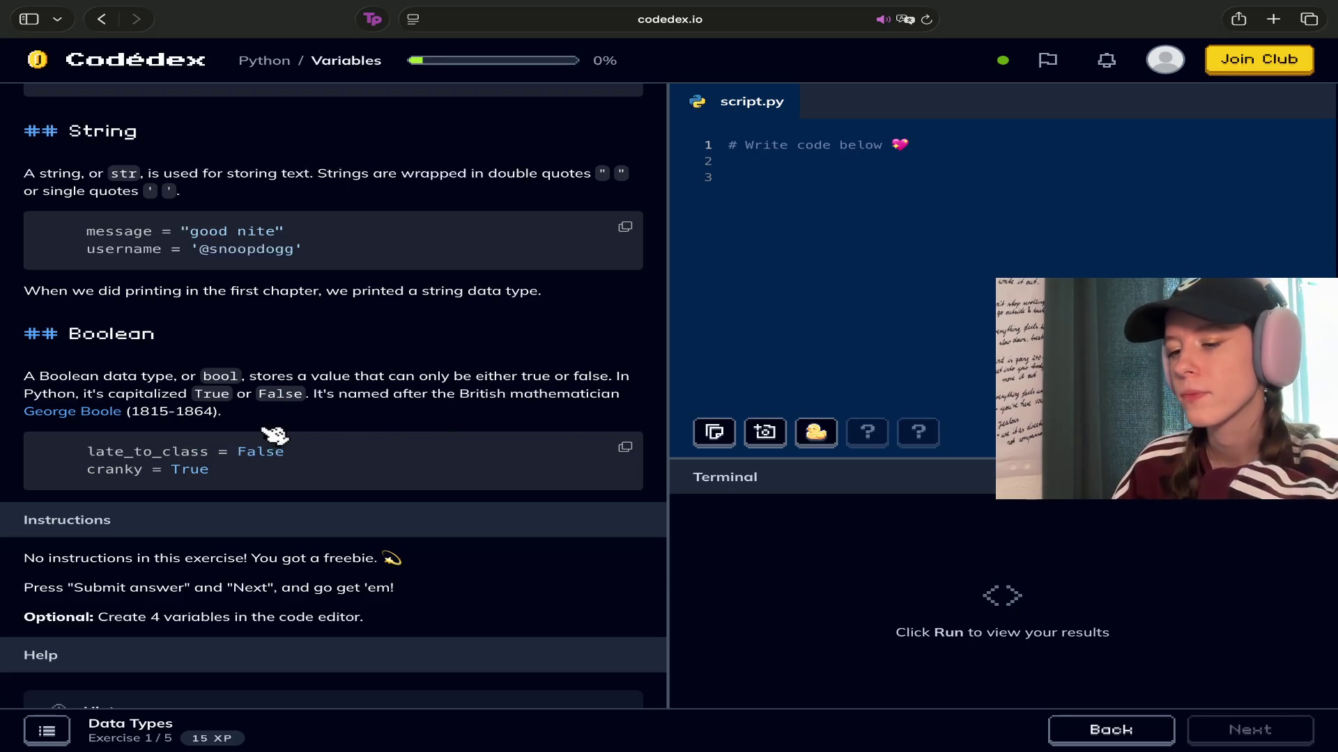
pyautogui.keyDown('super'); pyautogui.click(104, 415); pyautogui.keyUp('super')
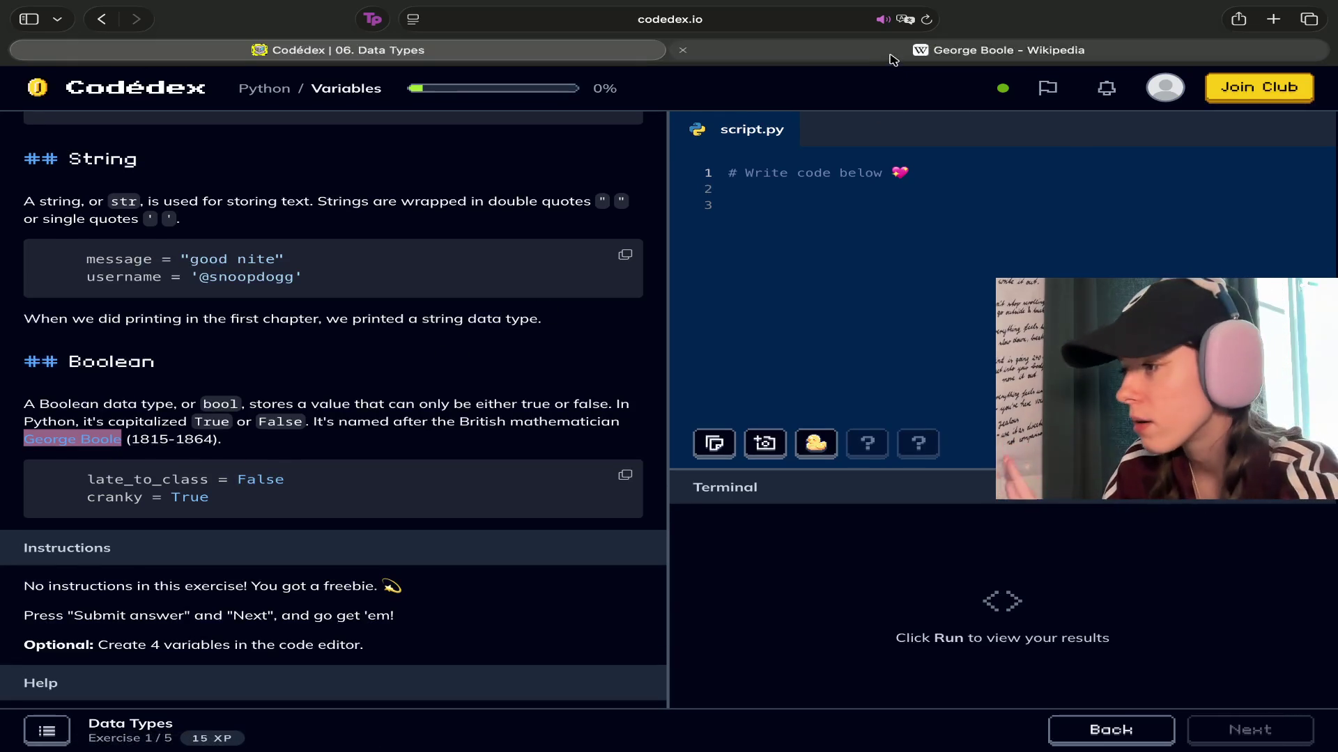
pyautogui.click(975, 51)
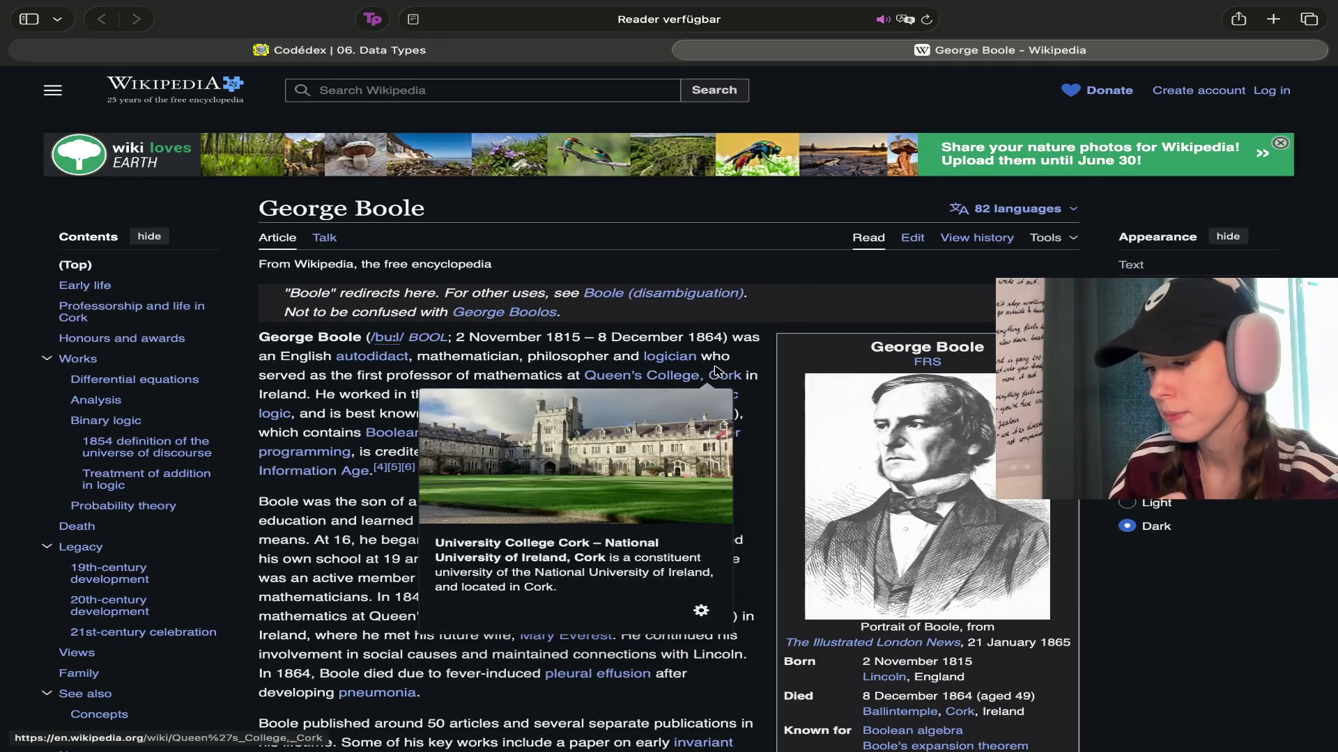
pyautogui.scroll(-3, 595, 440)
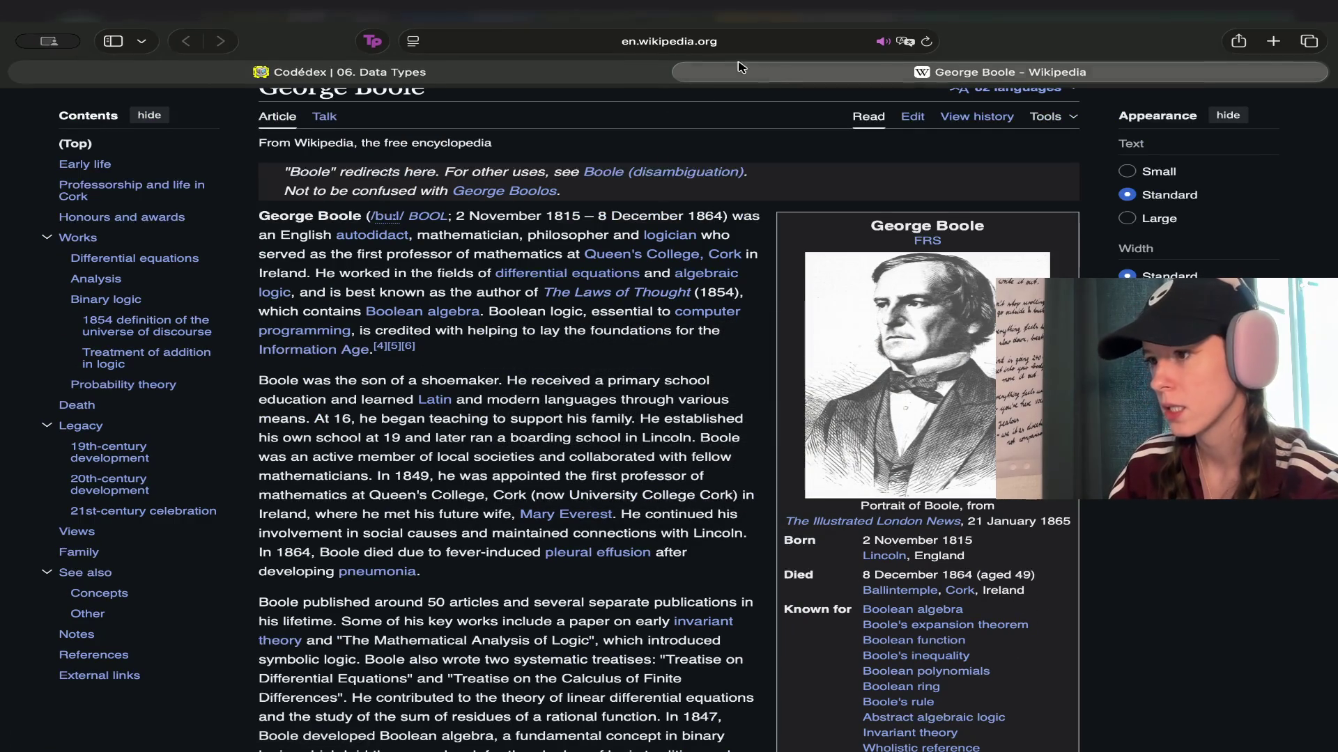
pyautogui.click(686, 73)
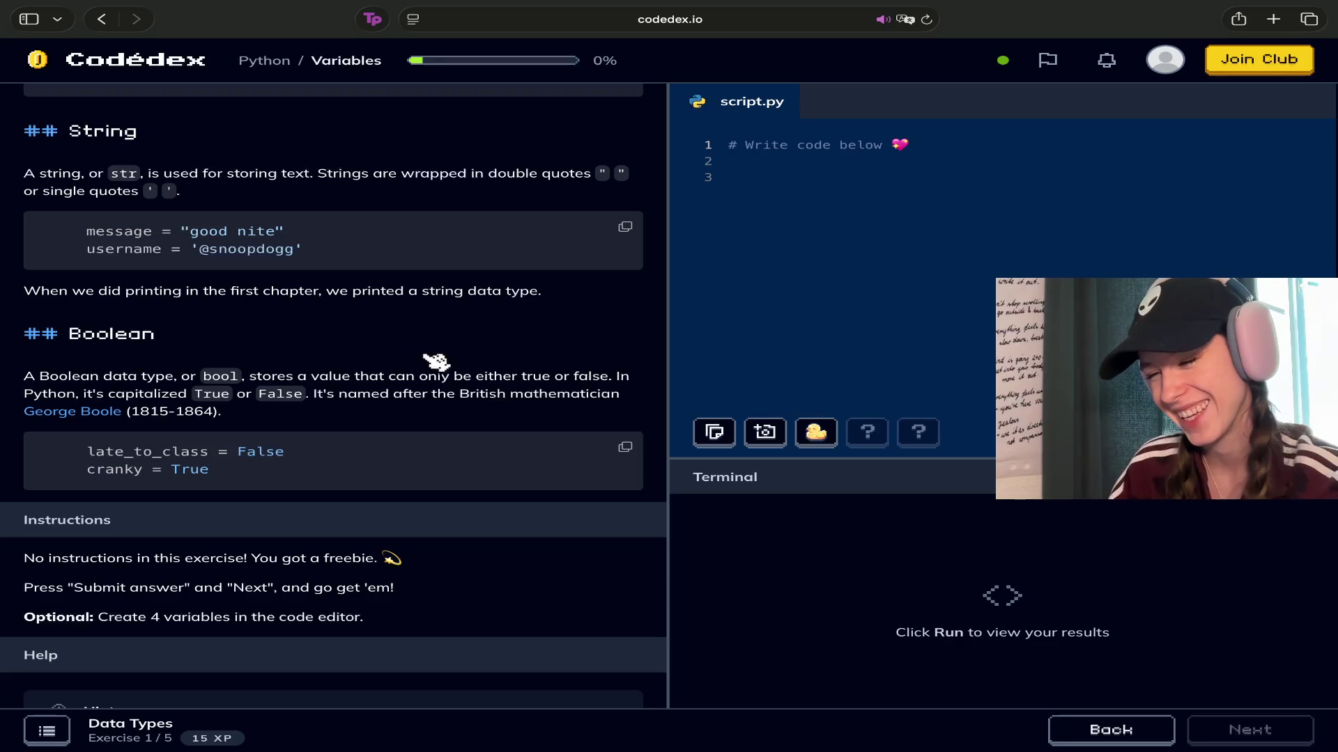
pyautogui.scroll(-3, 418, 355)
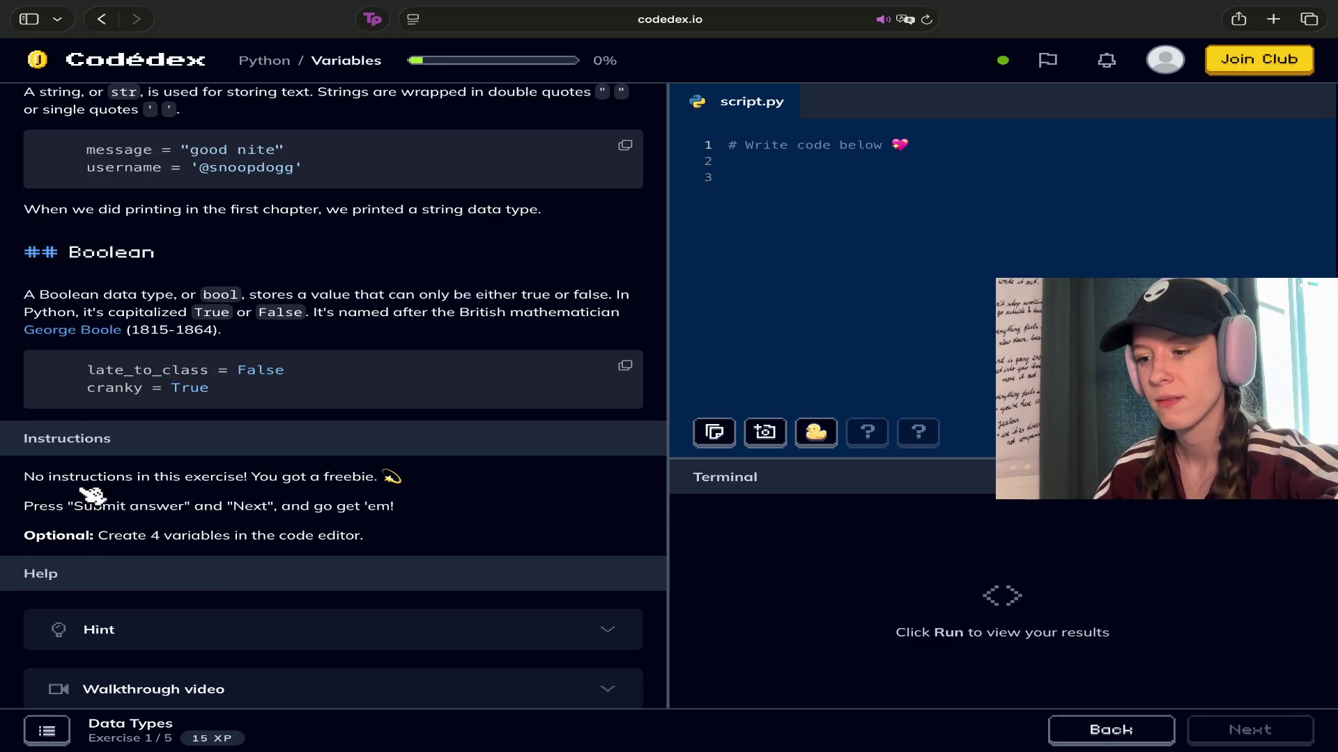
# - After reviewing the Boolean paragraph, select the '# Write code below' comment on line 1 of script.py
pyautogui.tripleClick(503, 321)
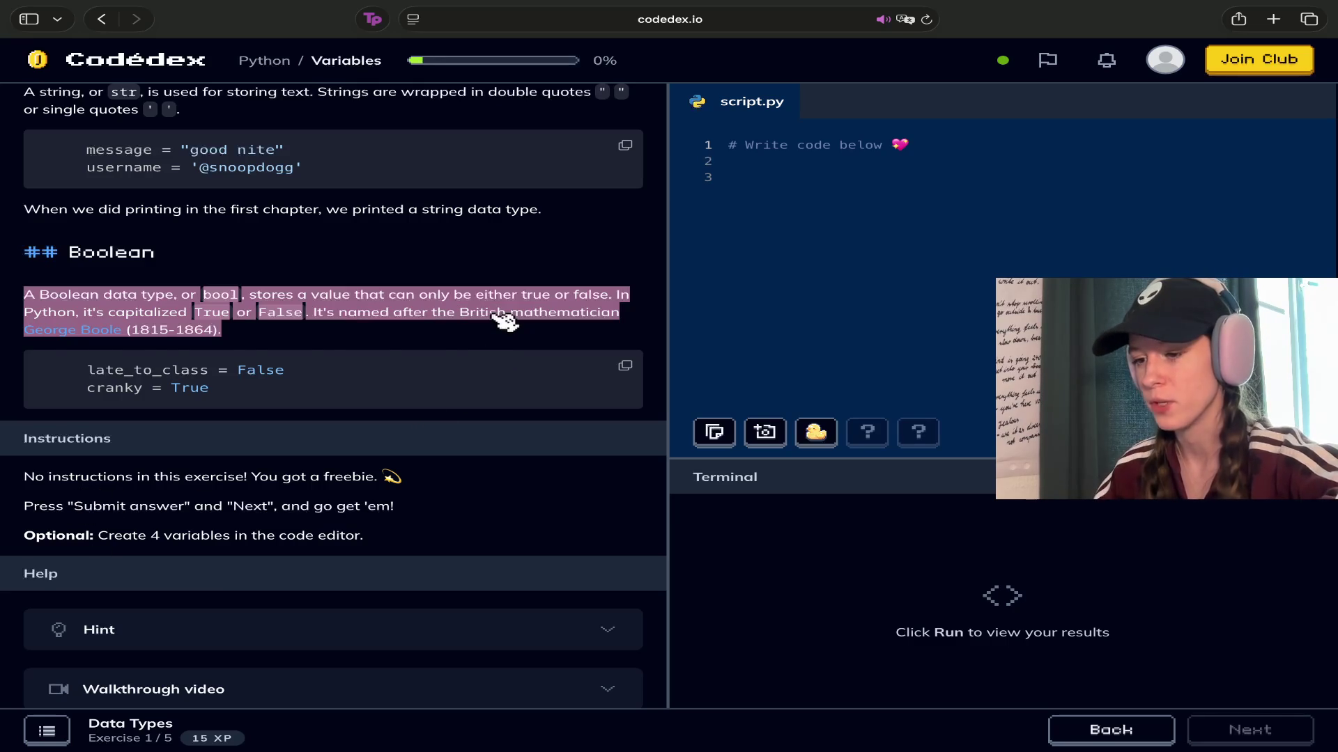
pyautogui.click(501, 321)
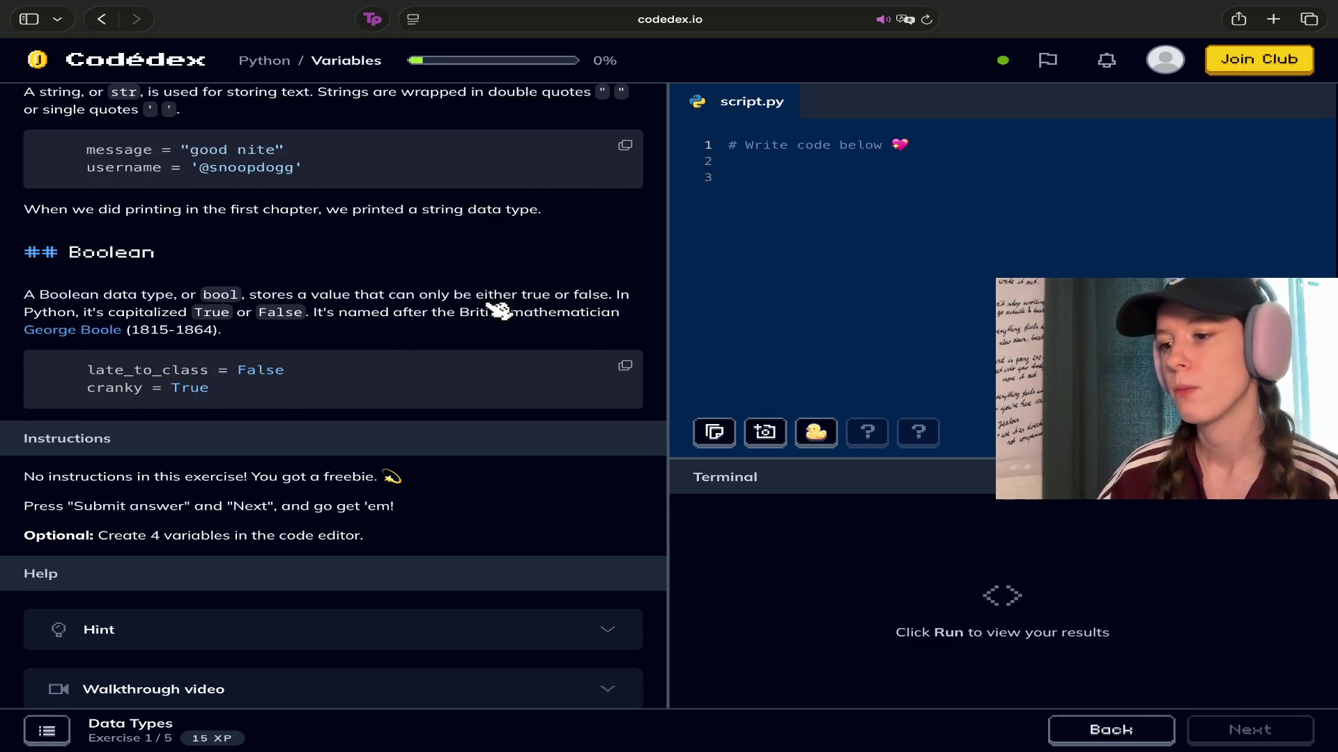
pyautogui.scroll(-3, 499, 310)
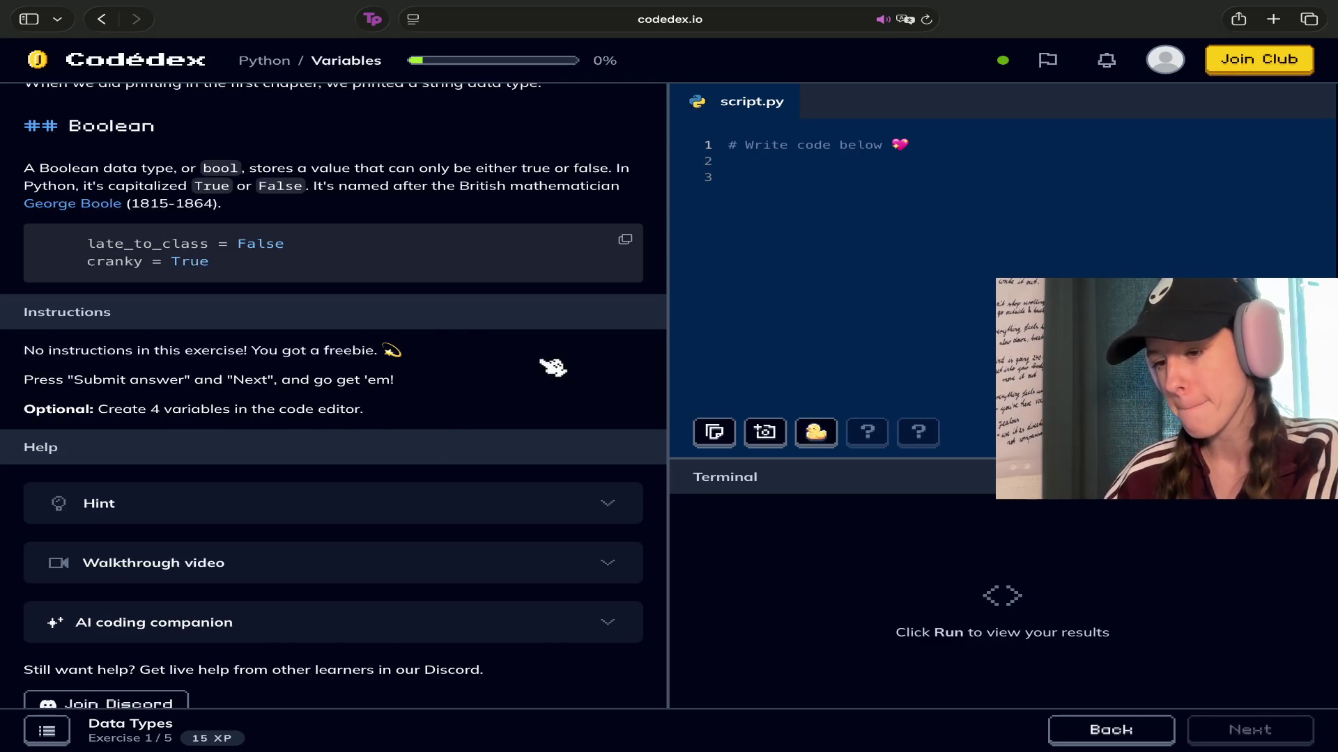
pyautogui.moveTo(732, 145); pyautogui.dragTo(914, 143)
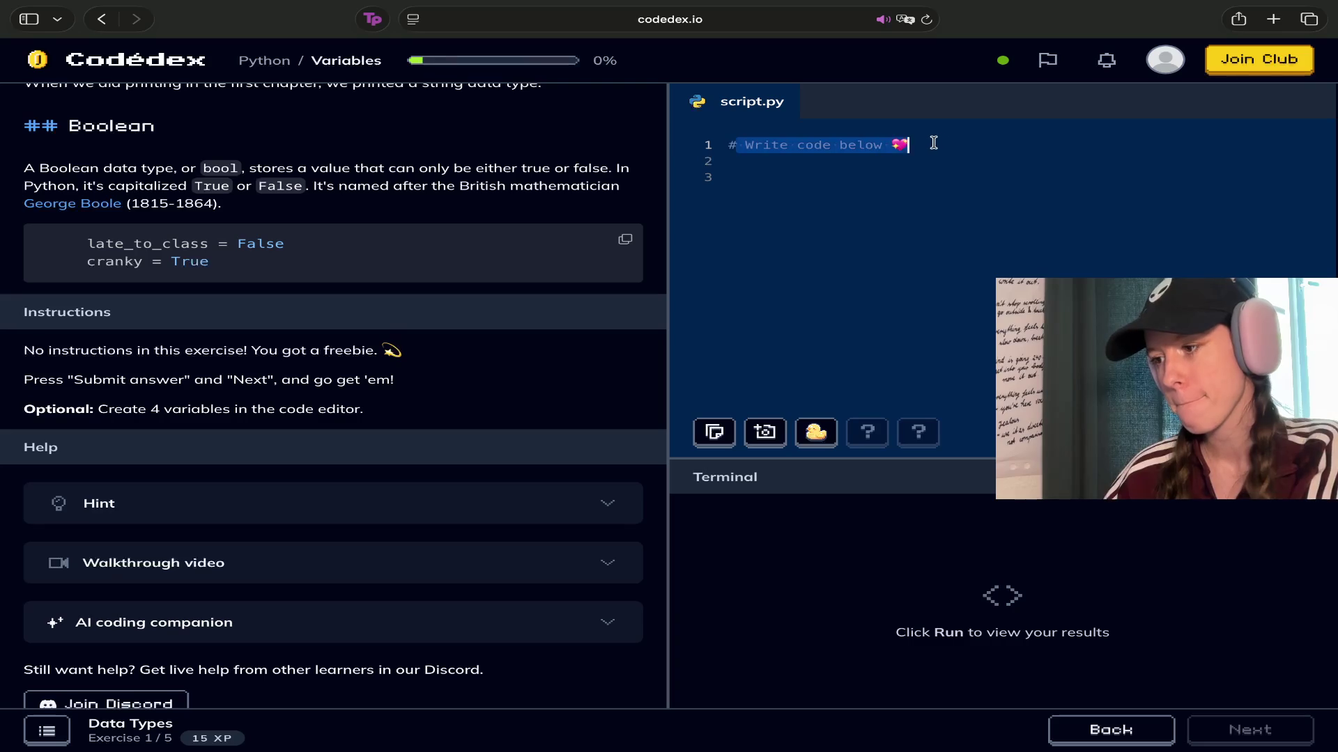
# - Delete the selected '# Write code below' comment so script.py is blank
pyautogui.press('BackSpace')
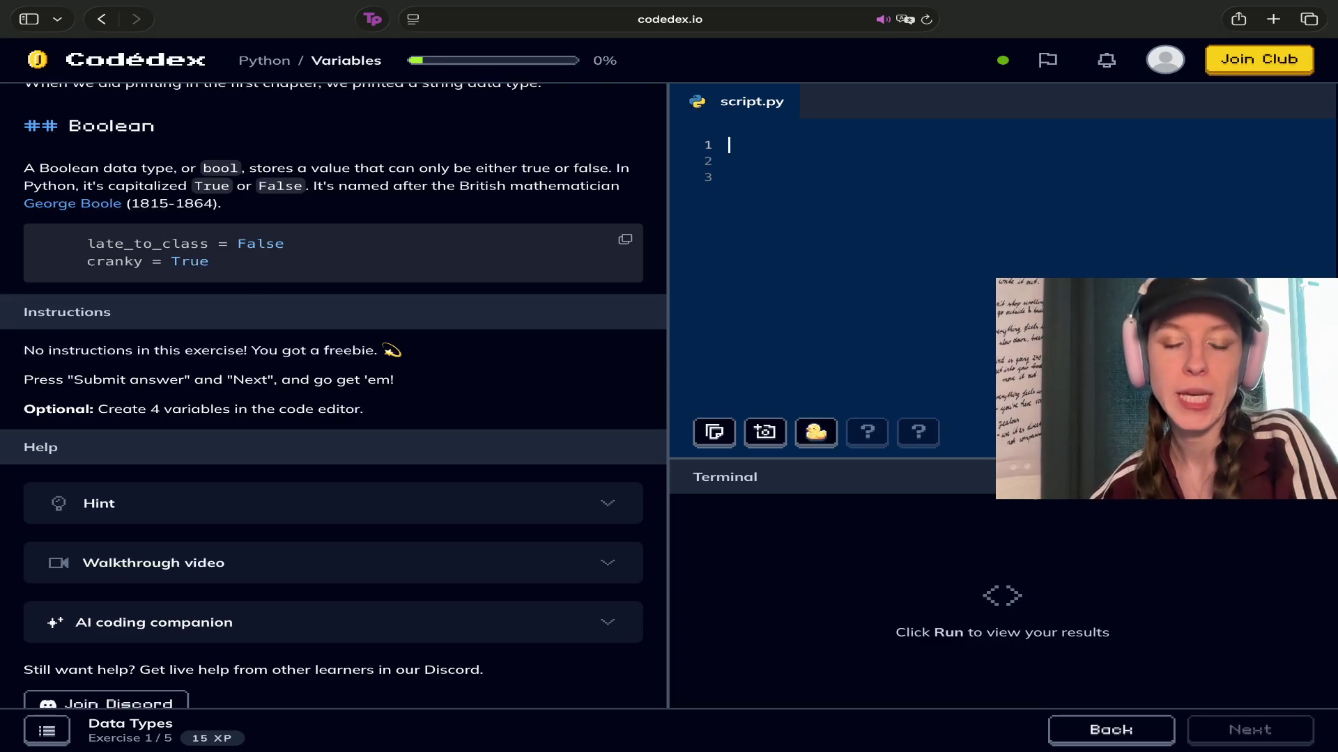
pyautogui.tripleClick(257, 355)
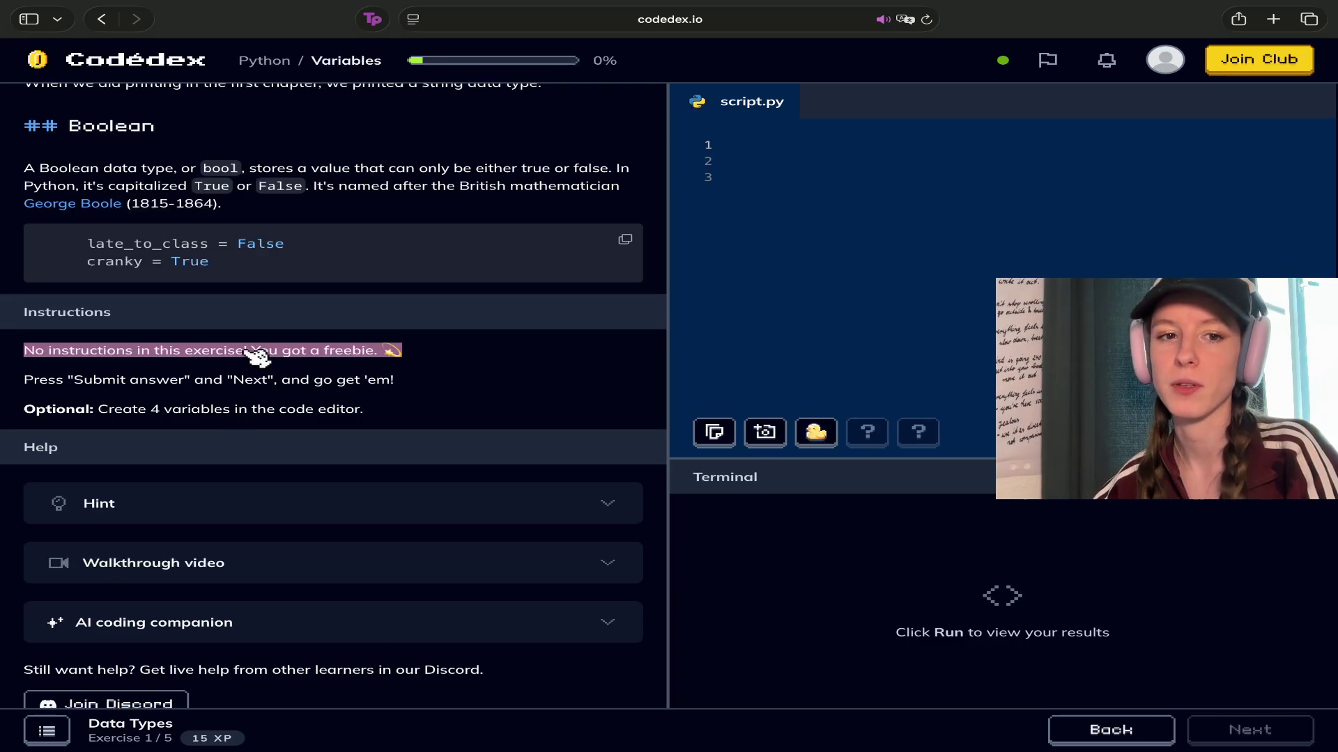
pyautogui.tripleClick(275, 382)
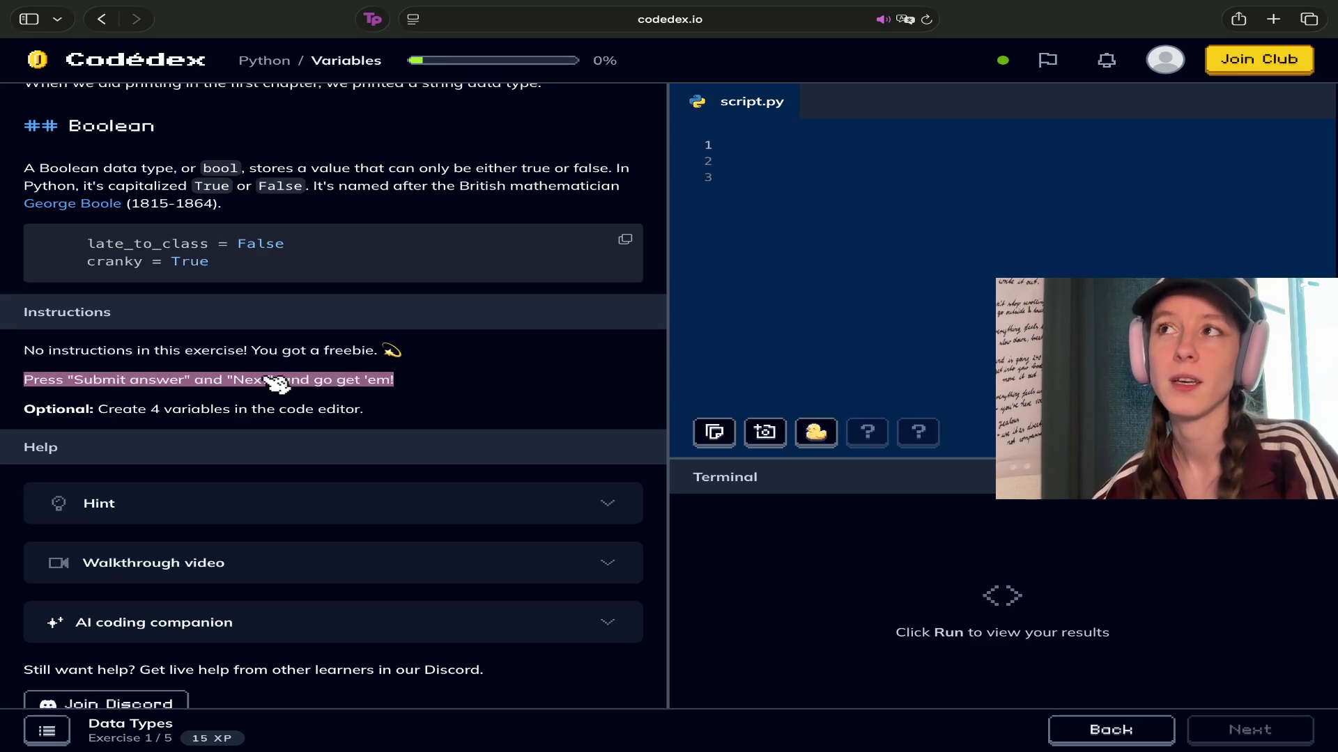
pyautogui.tripleClick(275, 382)
pyautogui.click(269, 382)
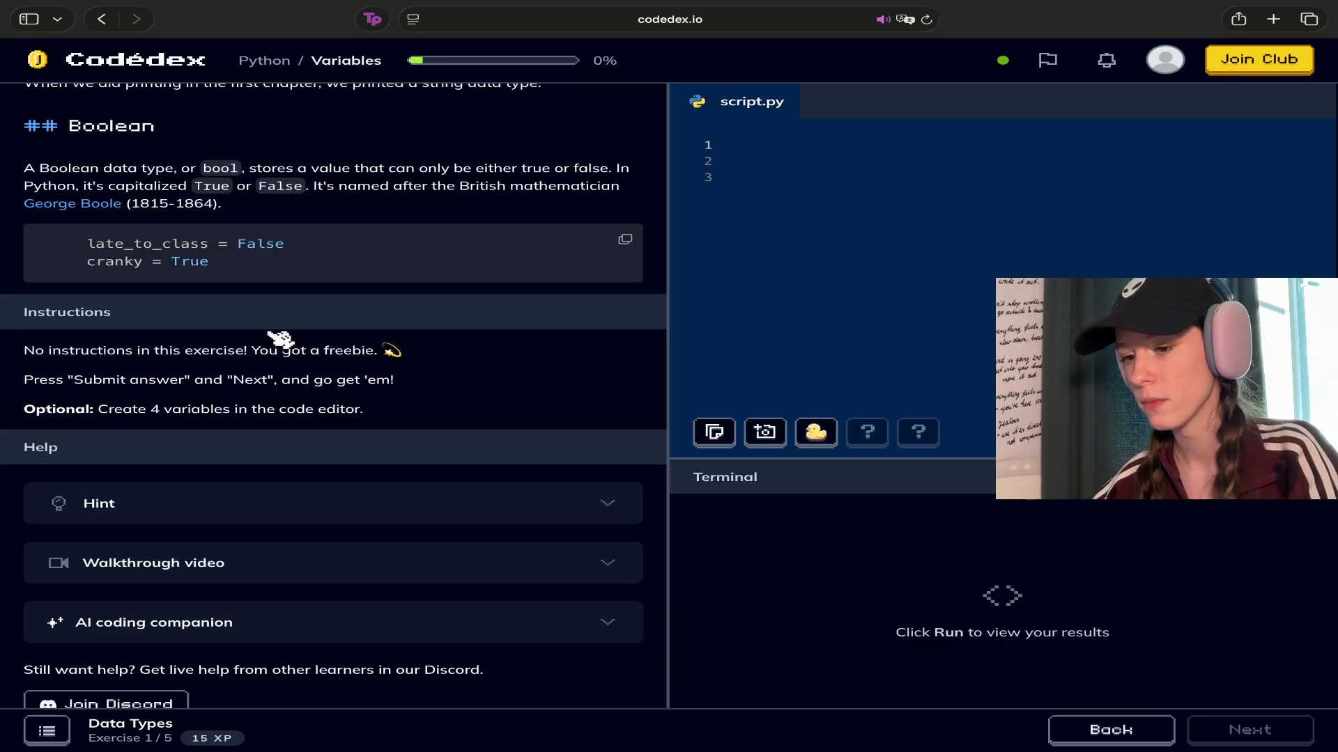
pyautogui.tripleClick(269, 354)
pyautogui.tripleClick(269, 354)
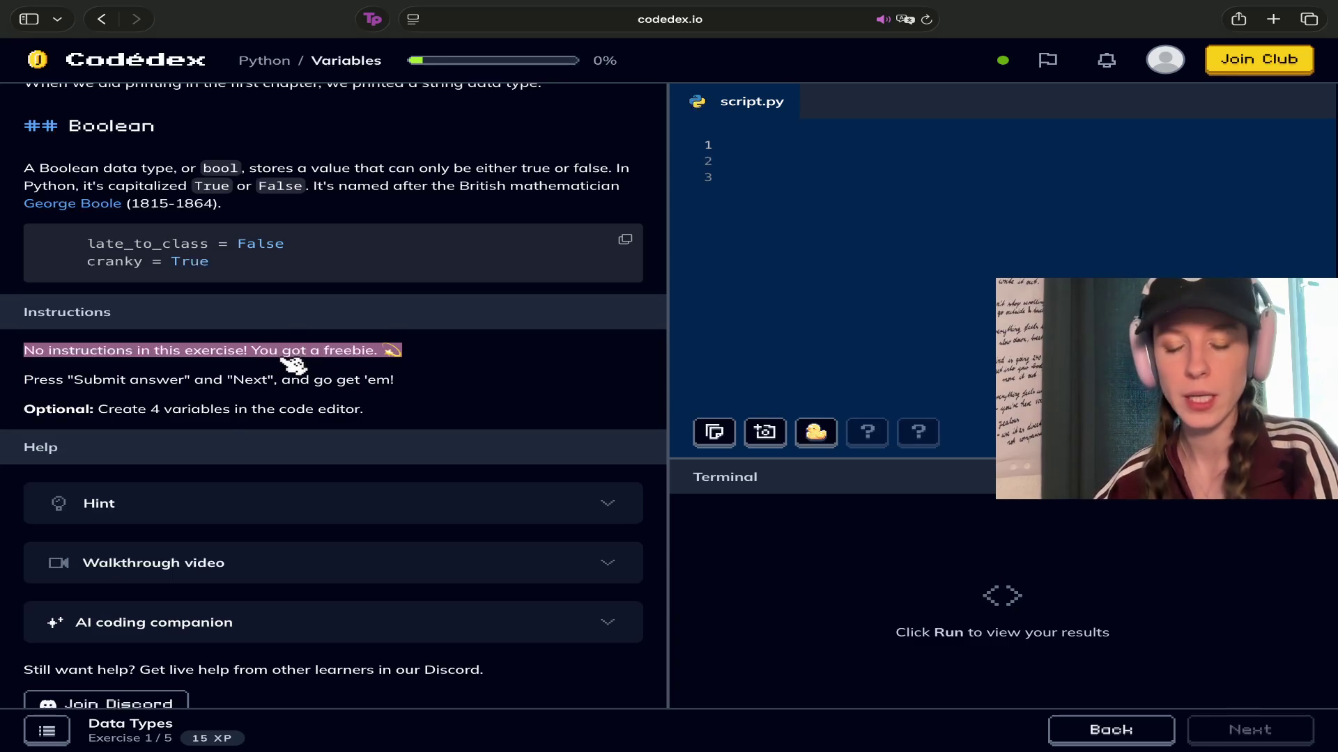
pyautogui.tripleClick(197, 385)
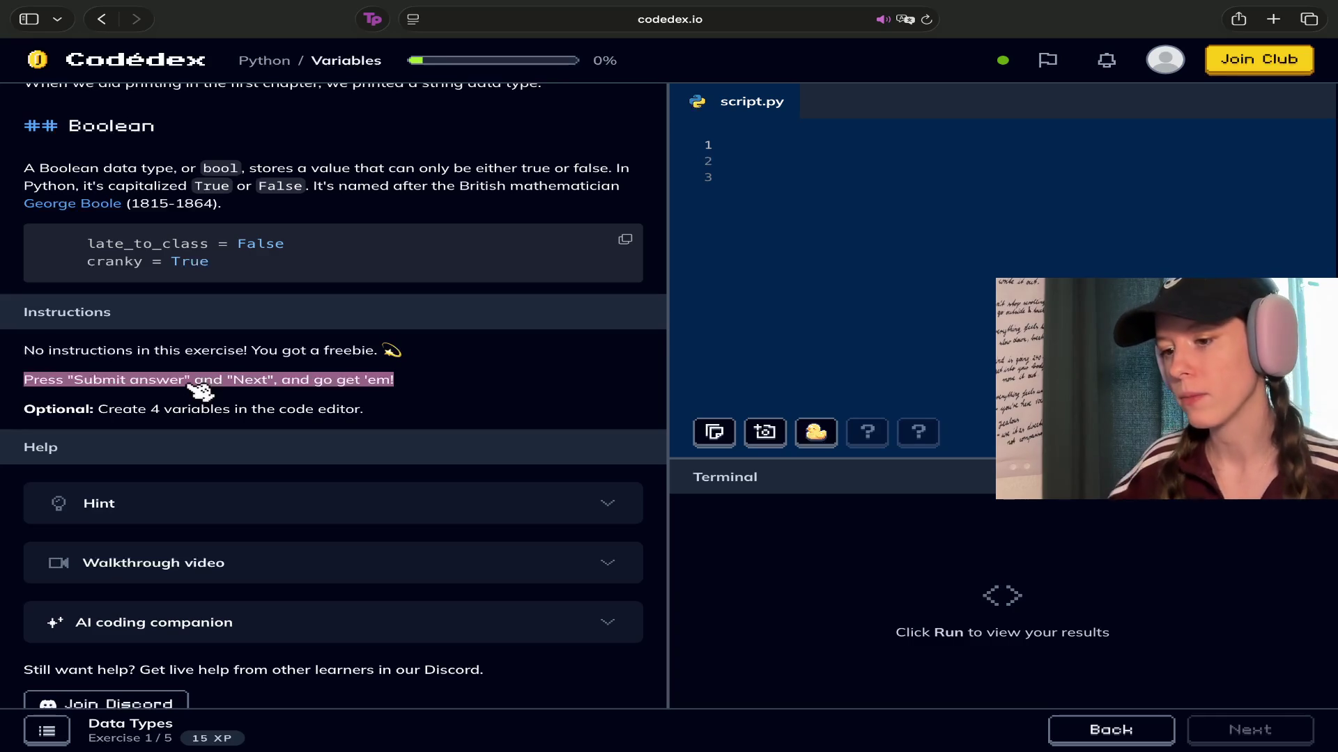
pyautogui.click(1048, 165)
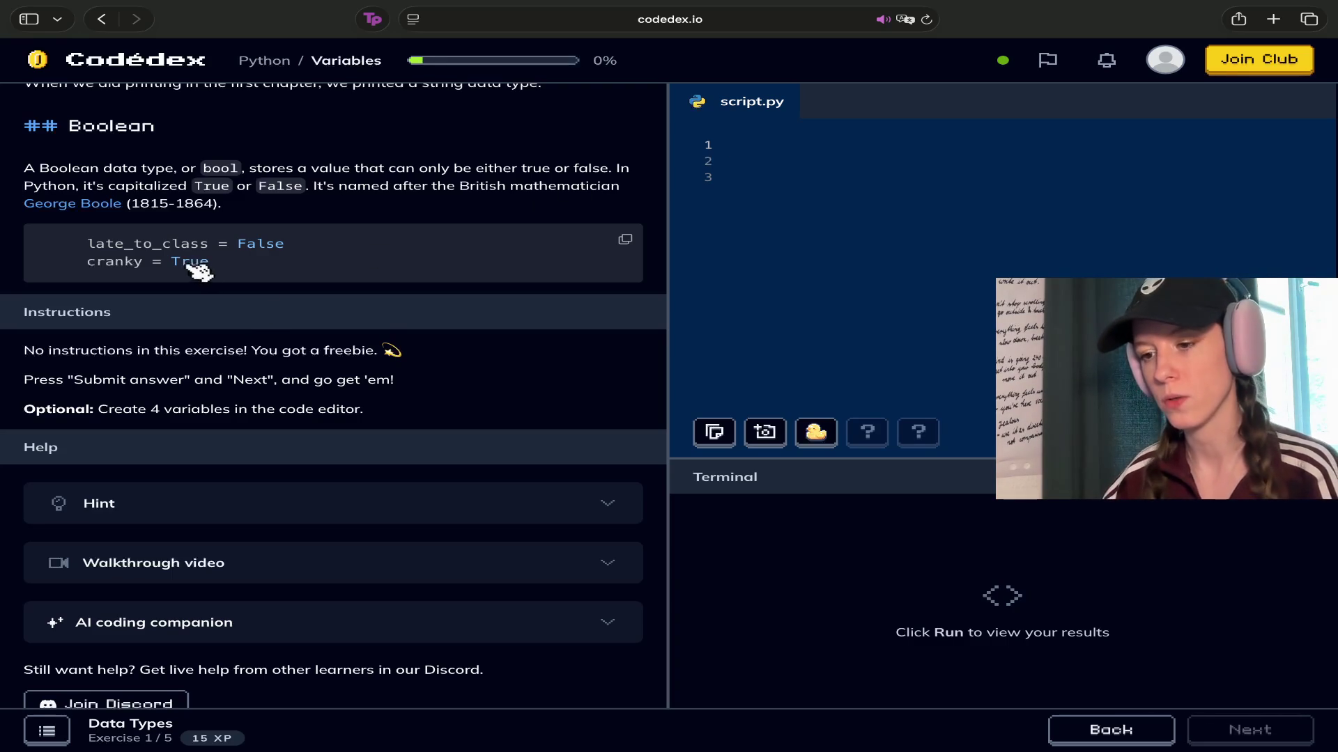
# - Scroll the lesson back up to the valid variable names and assignment examples
pyautogui.scroll(2, 227, 295)
pyautogui.scroll(5, 327, 389)
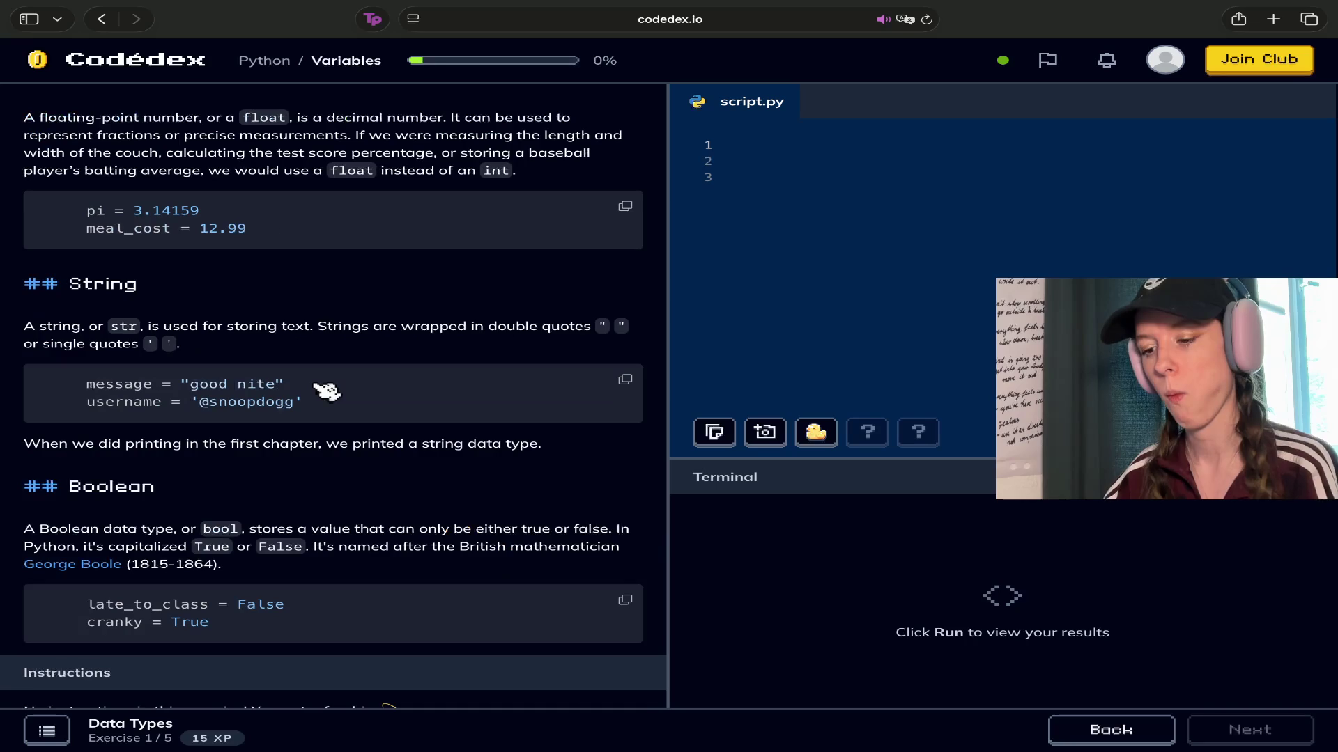
pyautogui.scroll(7, 331, 395)
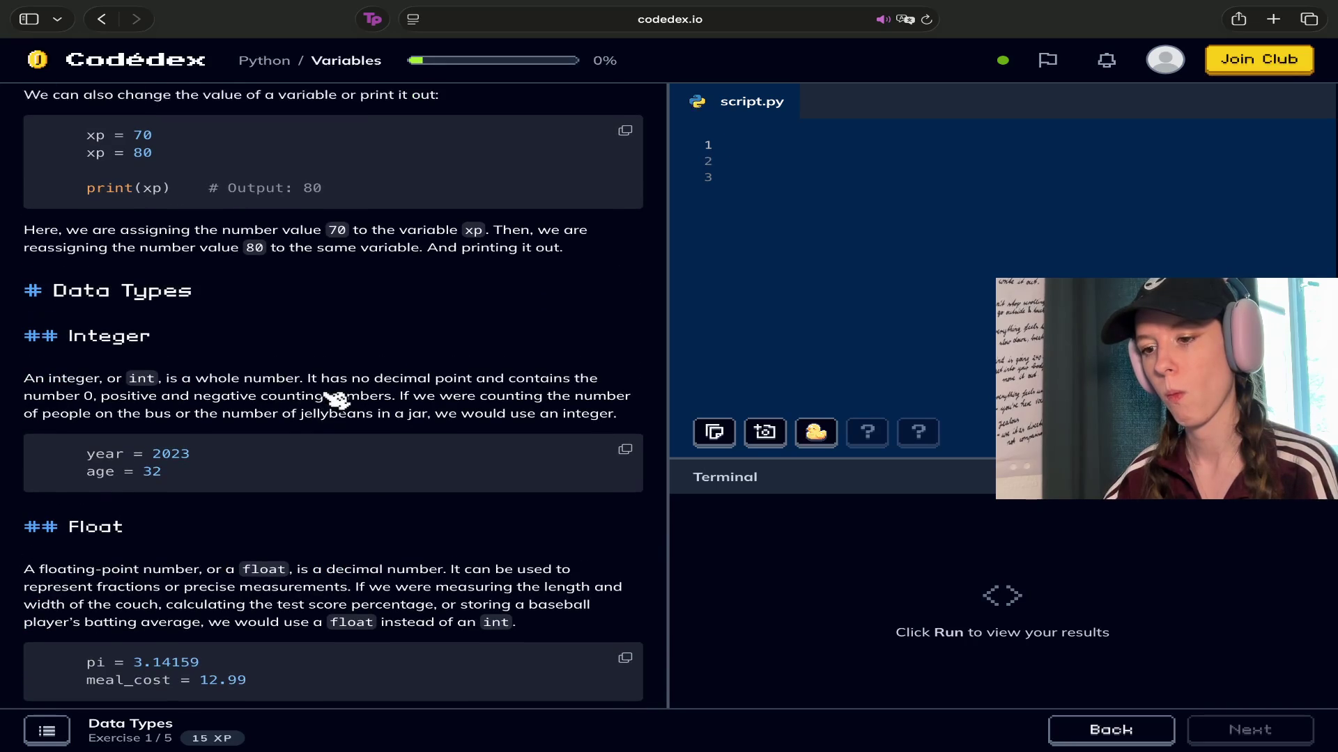
pyautogui.scroll(1, 338, 399)
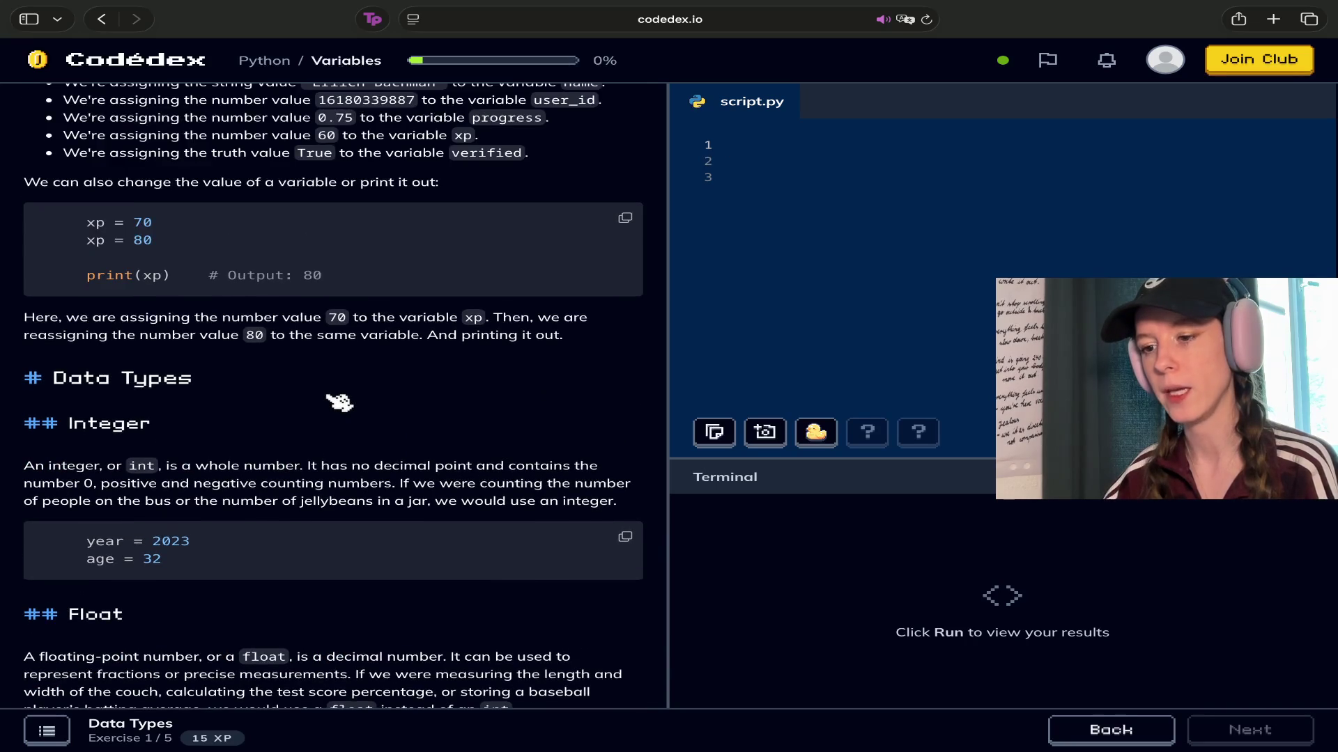
pyautogui.scroll(2, 339, 401)
pyautogui.scroll(2, 340, 402)
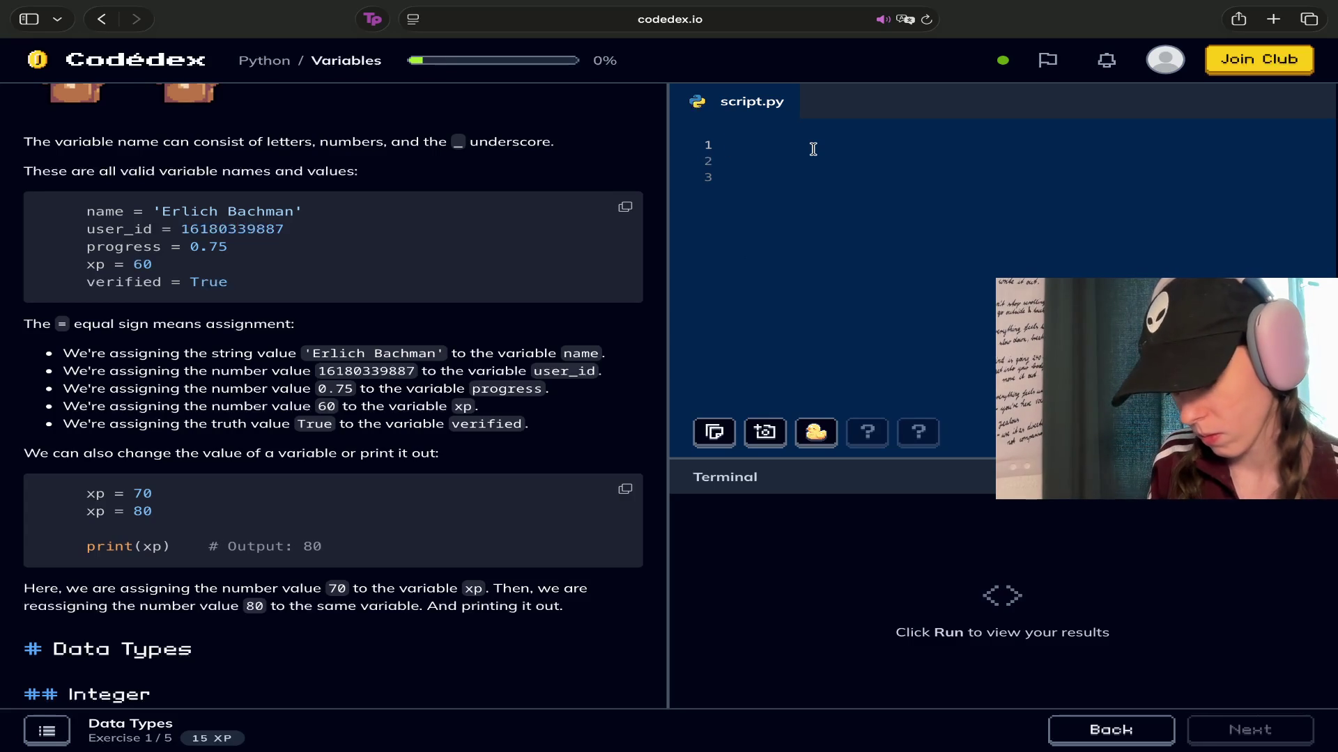
# - Write willow = cute and point = mod on the first two lines of script.py
pyautogui.write('willo')
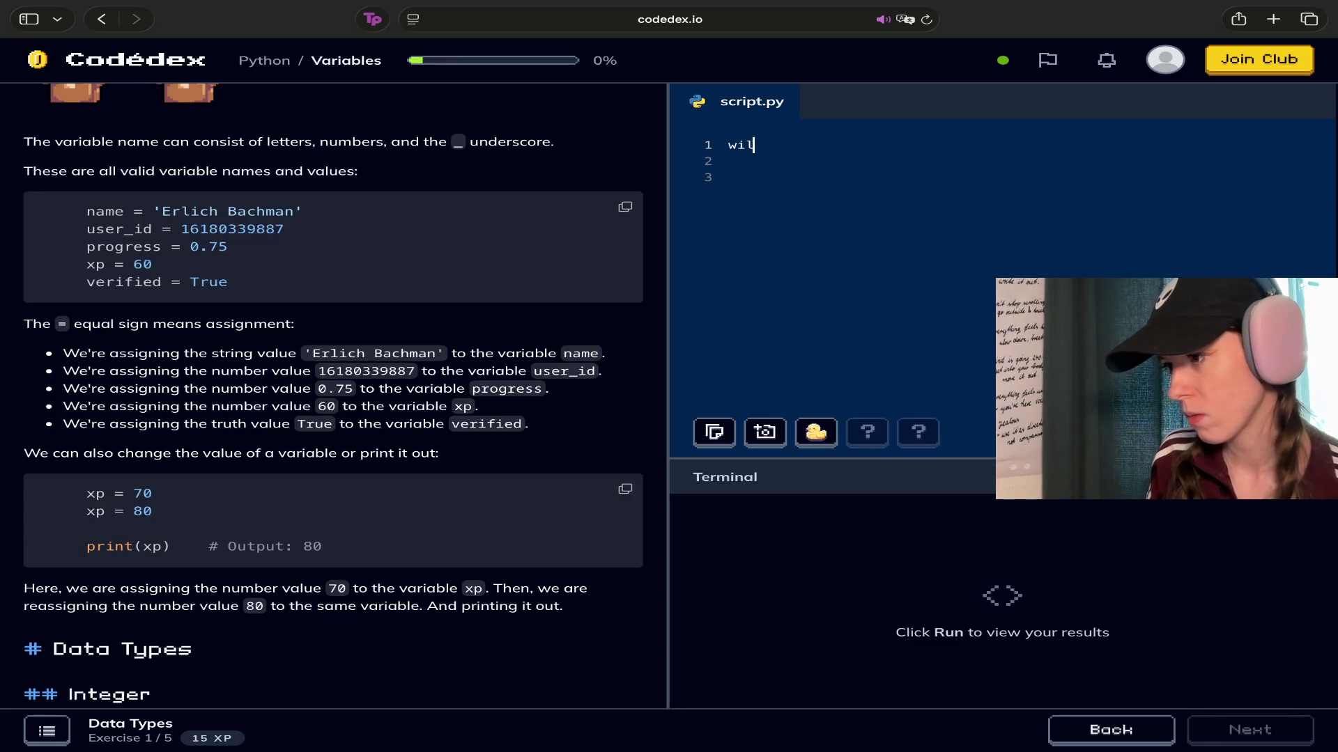
pyautogui.write('w =')
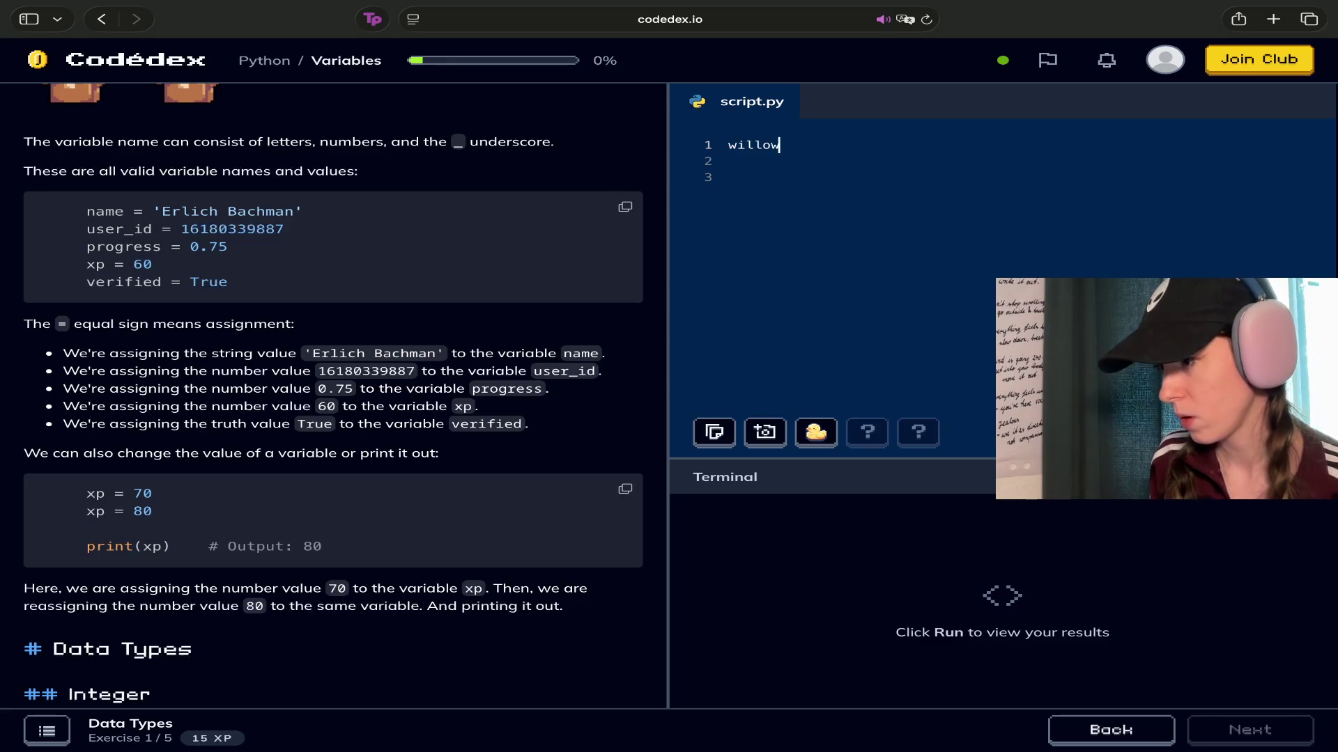
pyautogui.write(' cute')
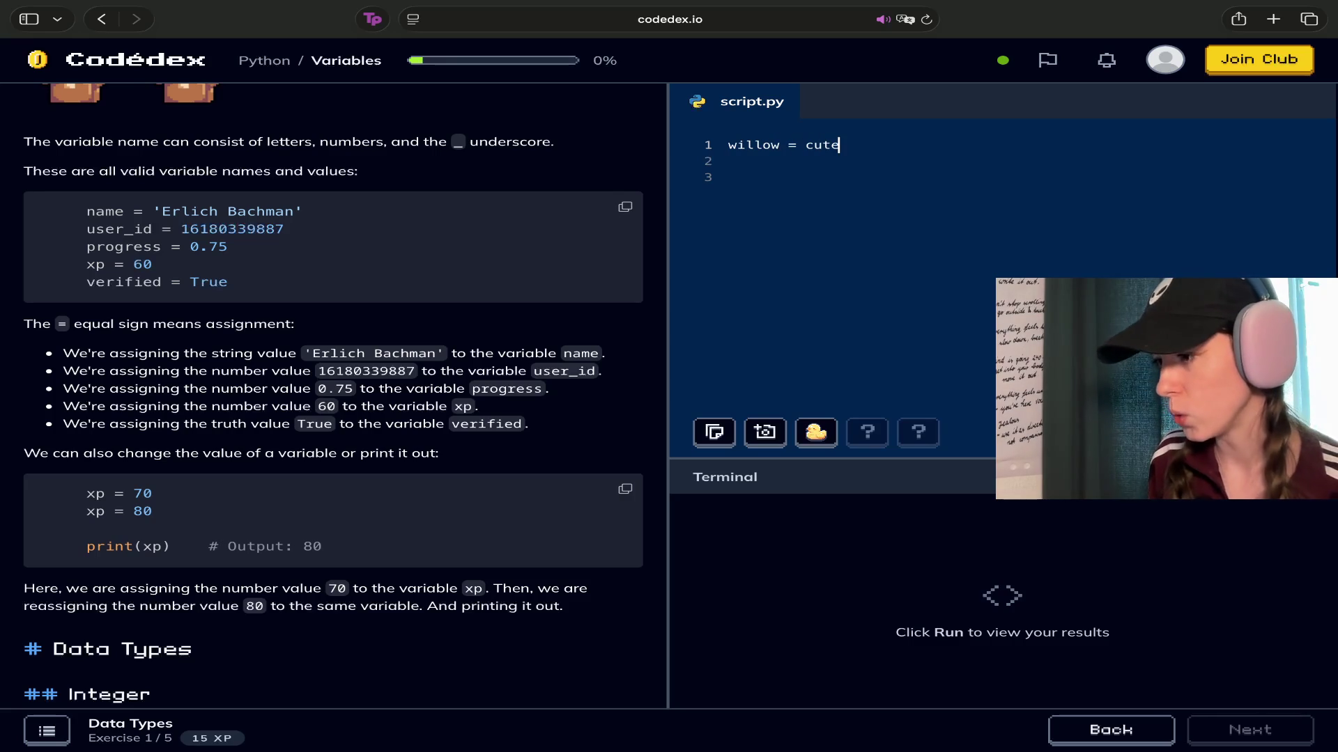
pyautogui.press('Return')
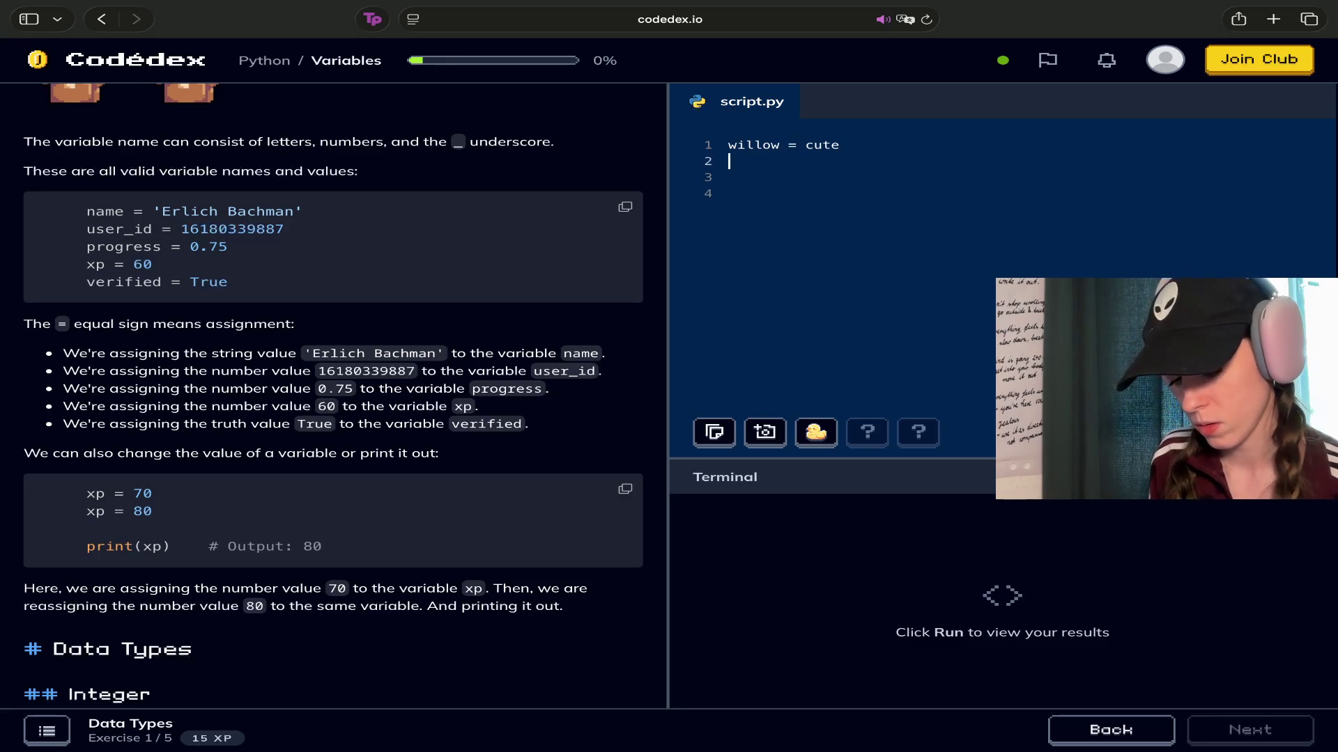
pyautogui.write('point ')
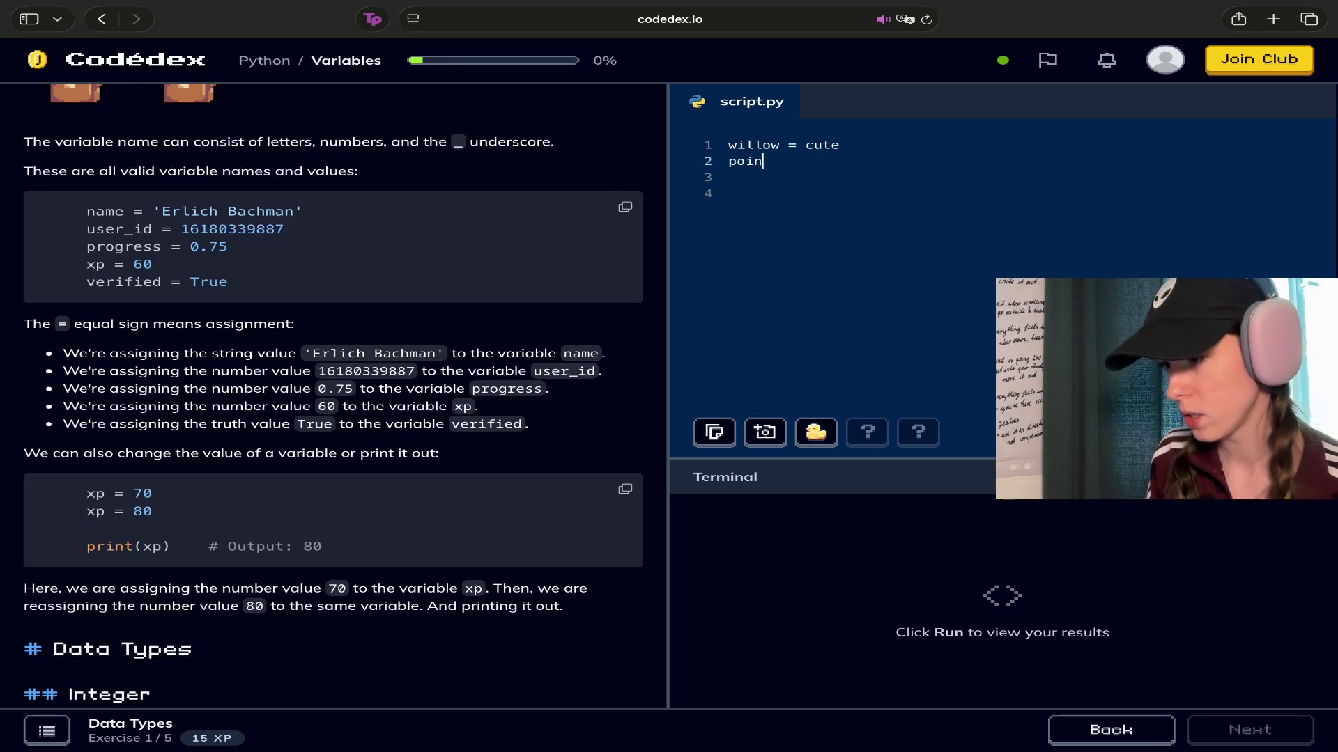
pyautogui.write('= mod')
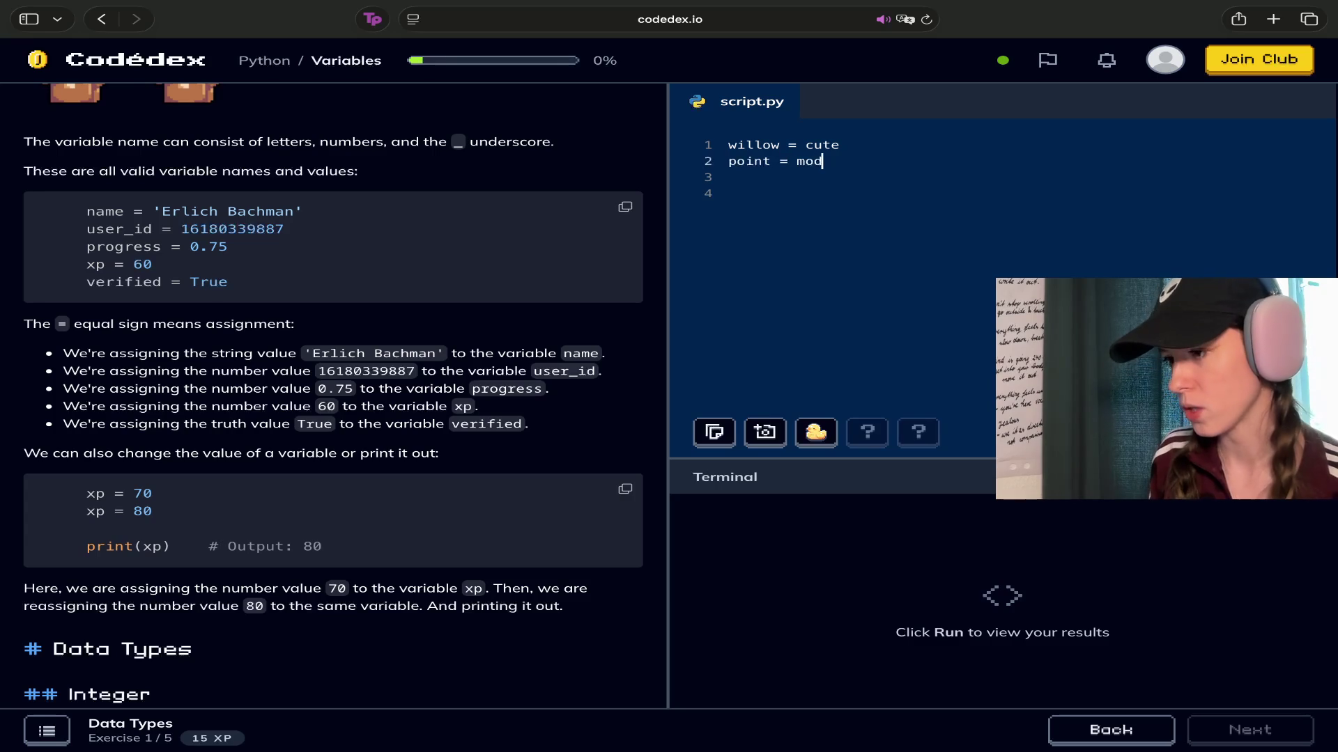
pyautogui.press('Return')
# - Add print(point) and print(willow), then run the script, producing a NameError for 'cute'
pyautogui.write('print (')
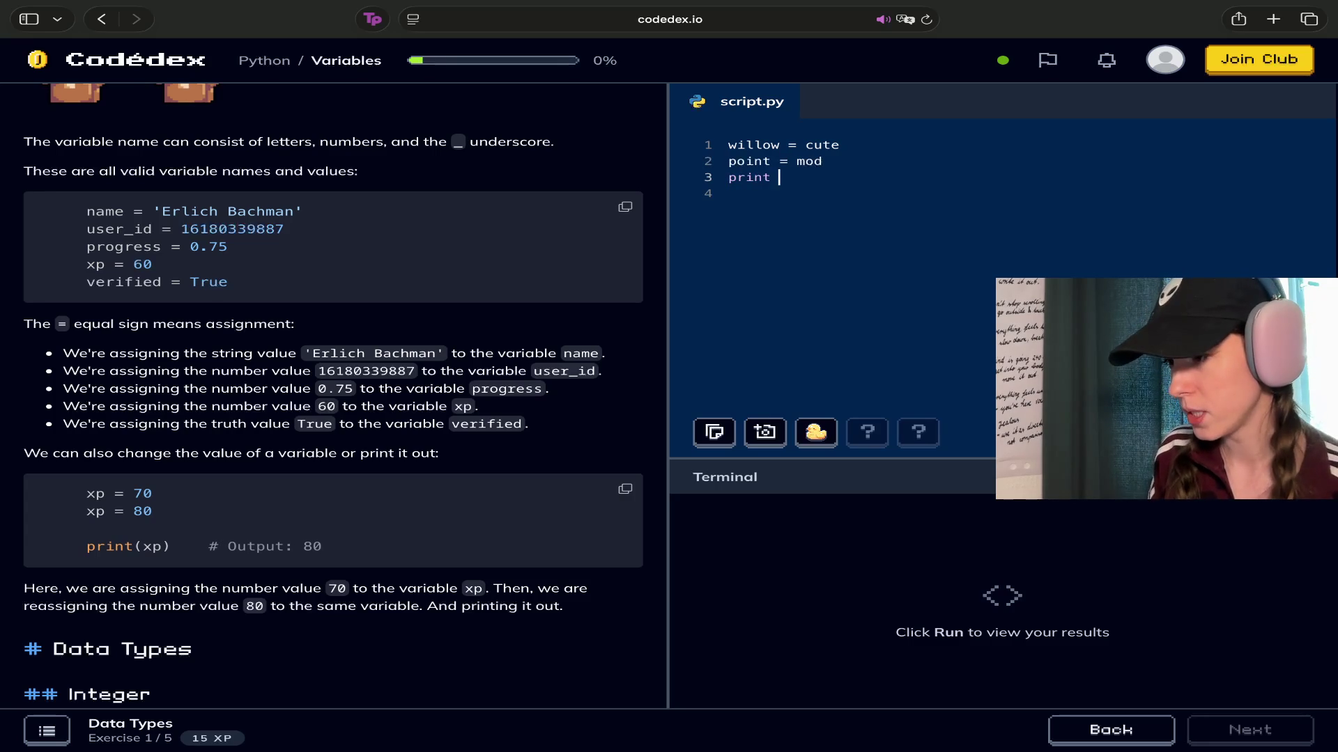
pyautogui.write("'")
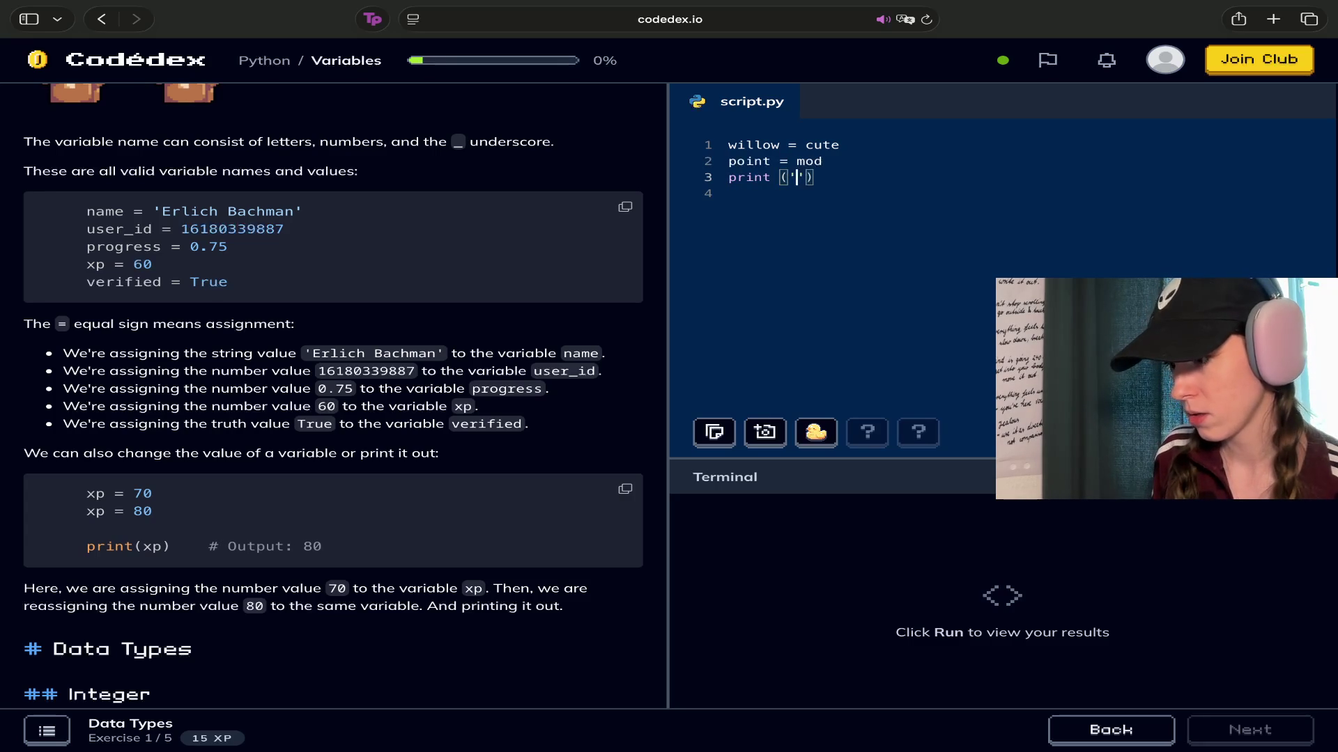
pyautogui.press('BackSpace')
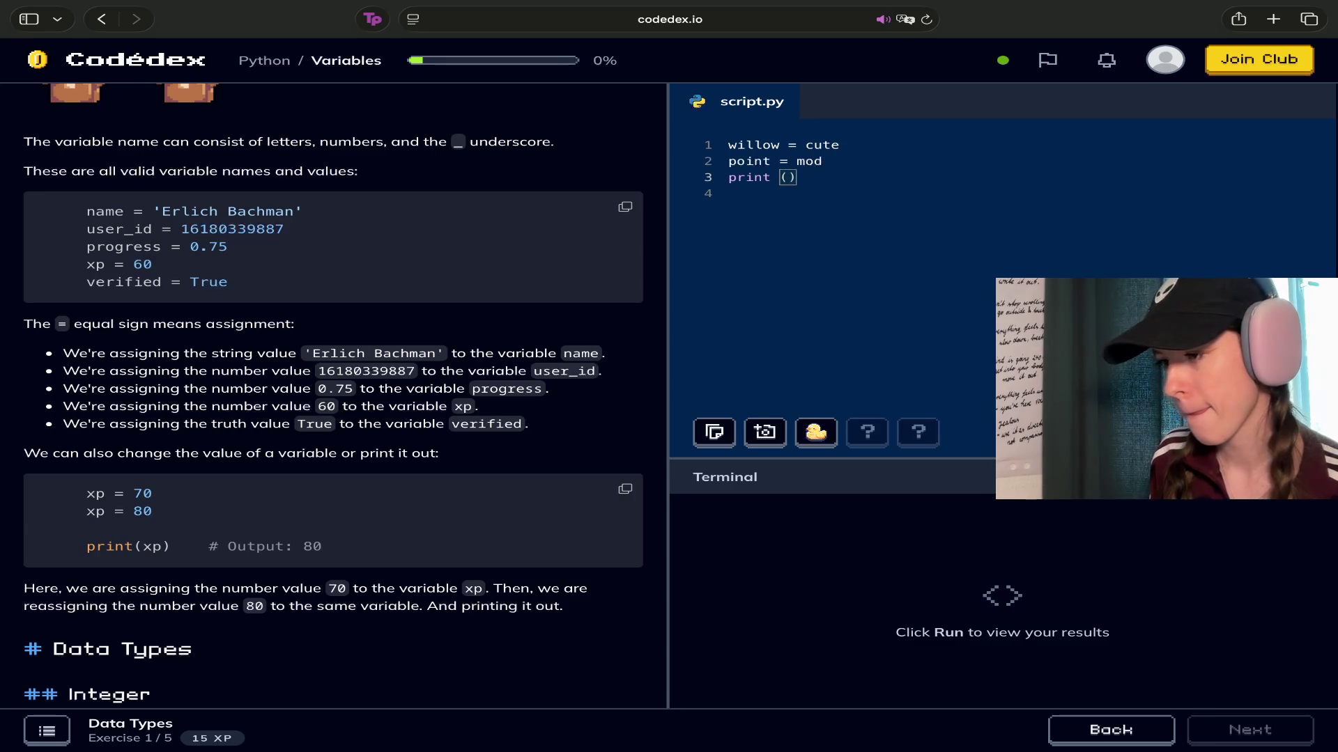
pyautogui.write('point')
pyautogui.press('Down')
pyautogui.press('Up')
pyautogui.press('Down')
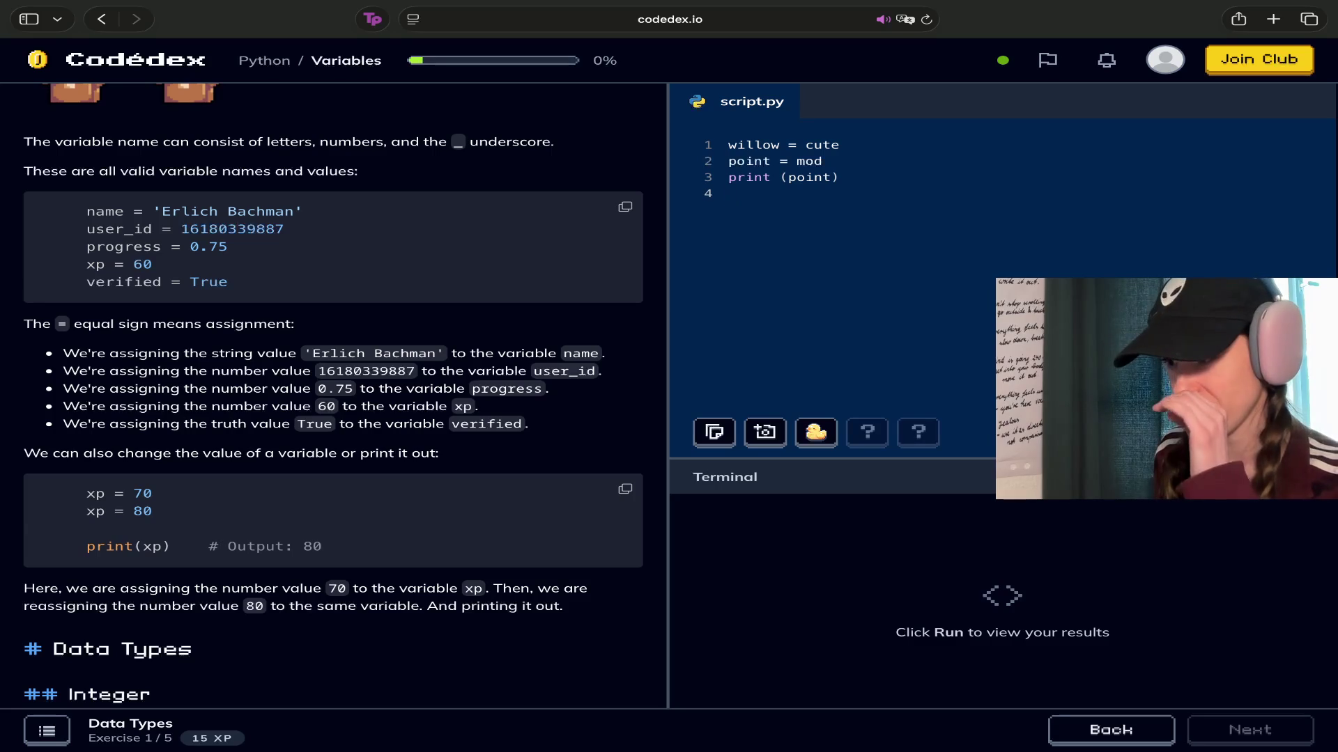
pyautogui.write('rint (willow')
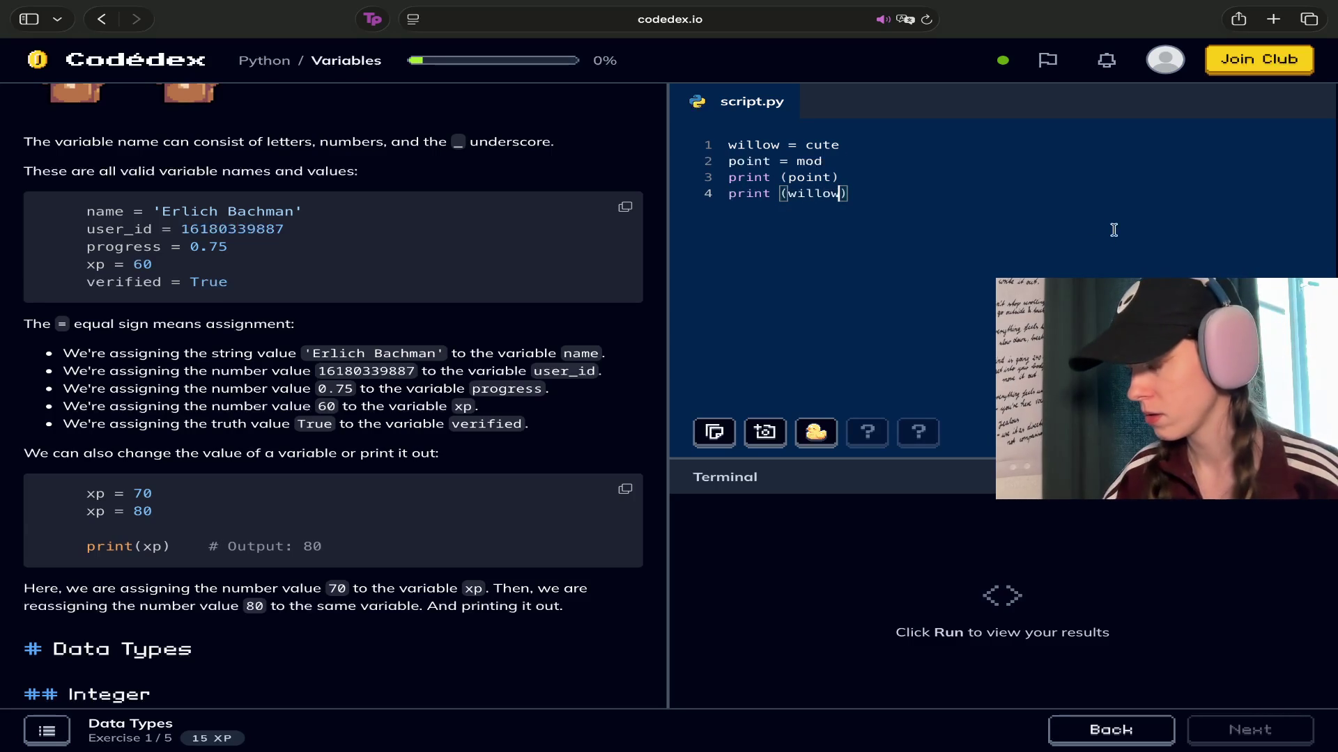
pyautogui.press('super+Return')
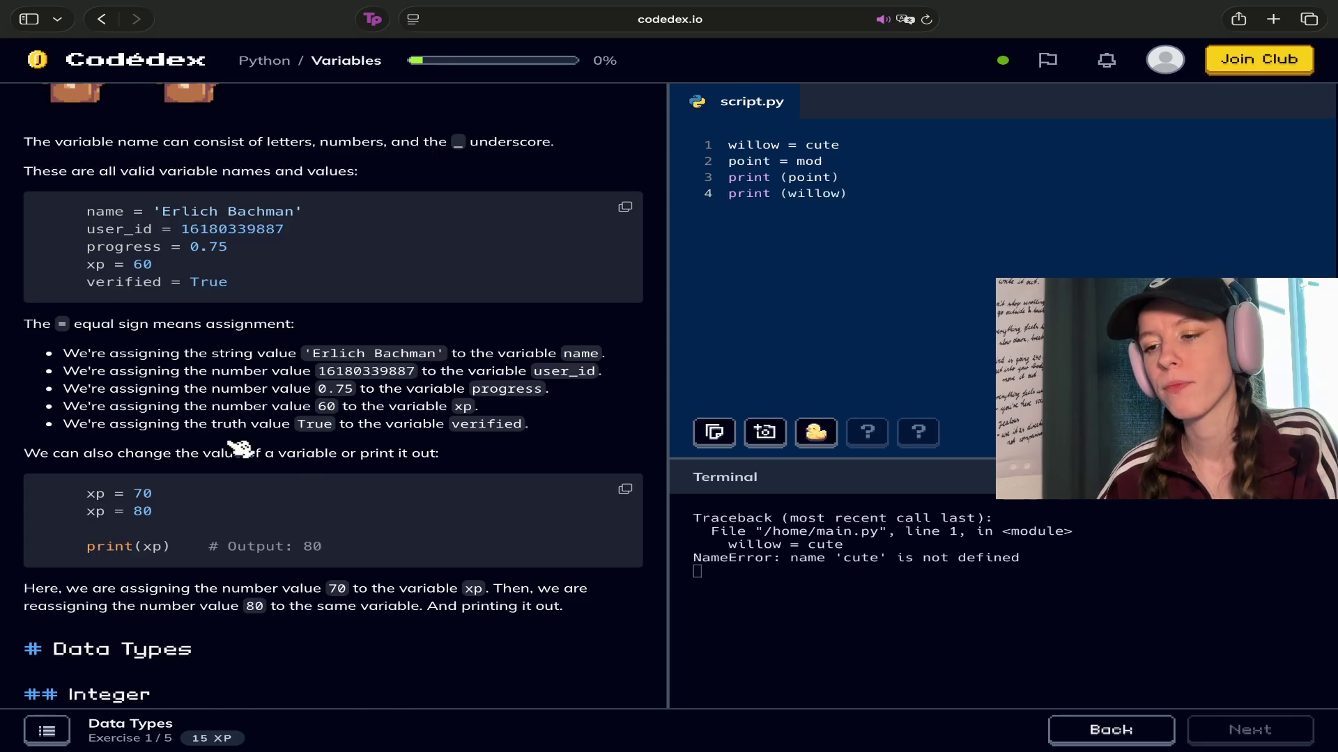
# - Wrap cute and mod in single quotes and rerun, printing mod and cute without errors
pyautogui.scroll(4, 240, 446)
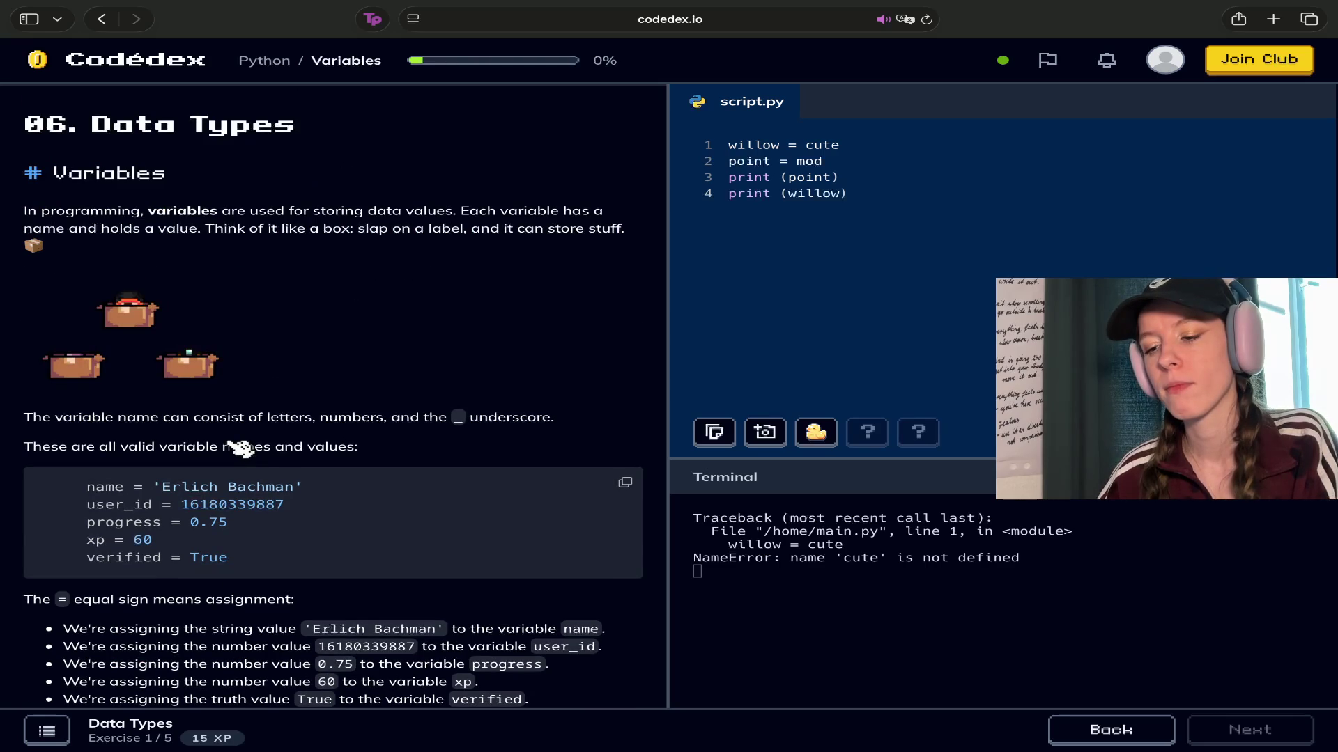
pyautogui.click(807, 145)
pyautogui.write("'")
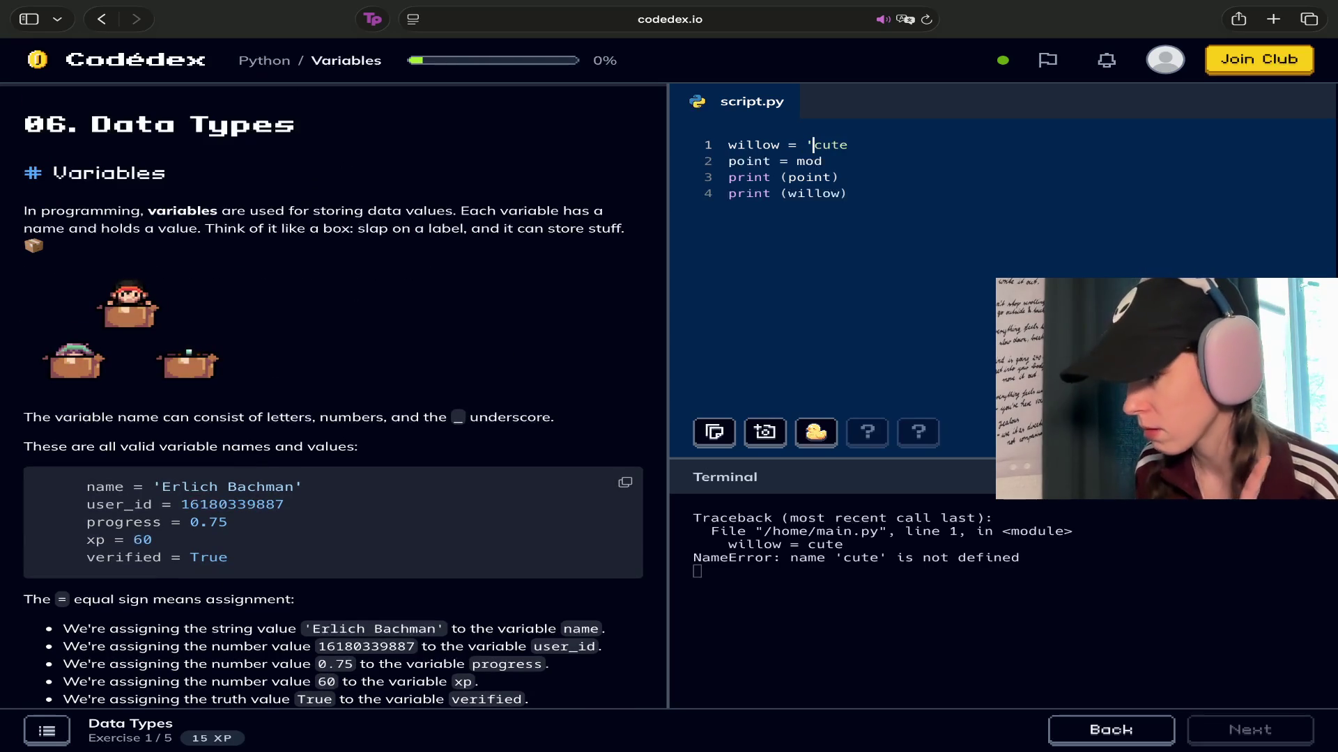
pyautogui.press('Right')
pyautogui.press('Right')
pyautogui.press('Right')
pyautogui.write("'")
pyautogui.click(822, 160)
pyautogui.write("'")
pyautogui.click(797, 161)
pyautogui.write("'")
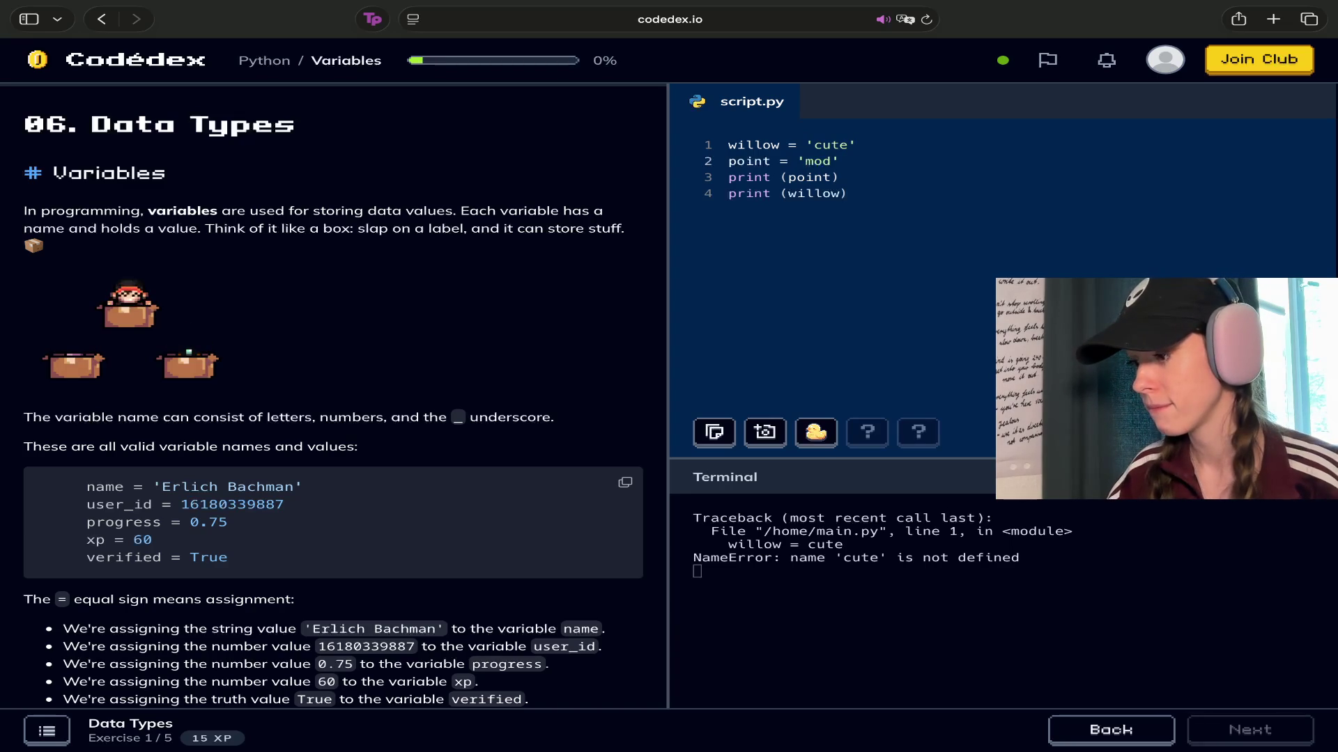
pyautogui.press('super+Return')
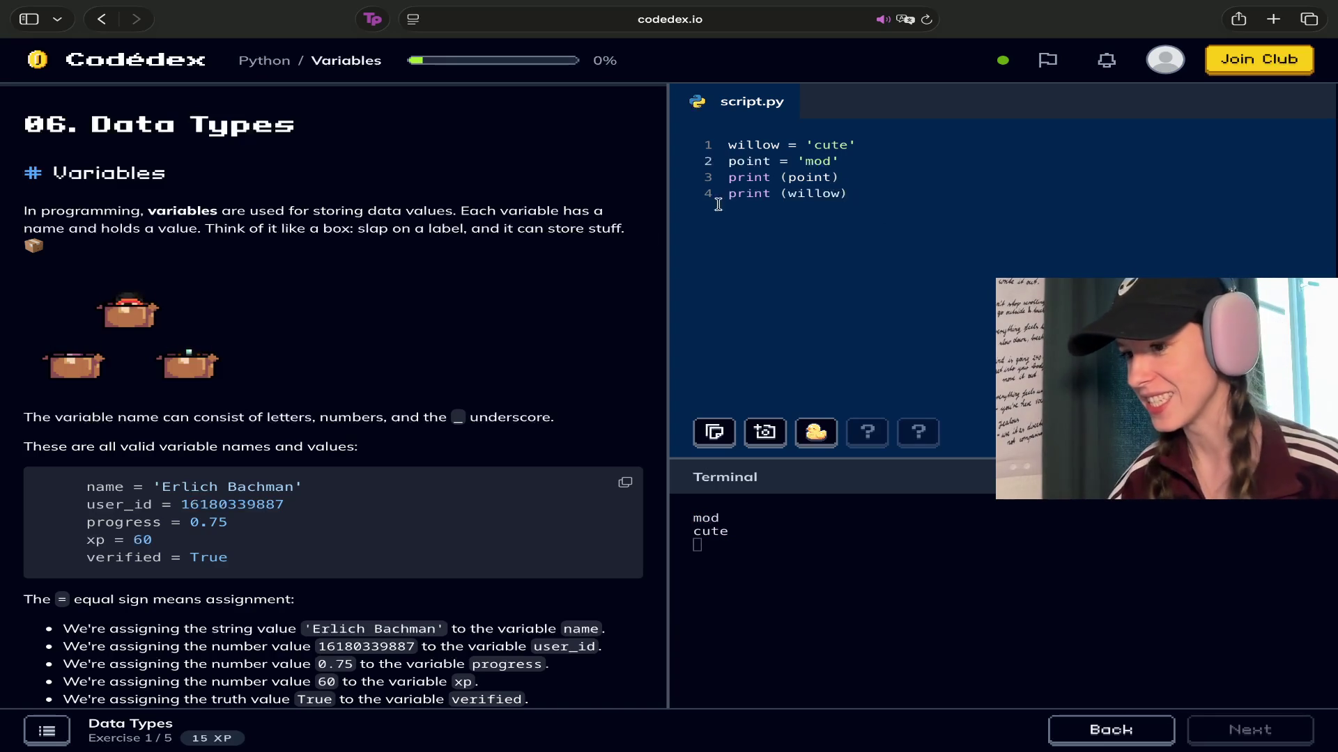
pyautogui.scroll(-1, 400, 363)
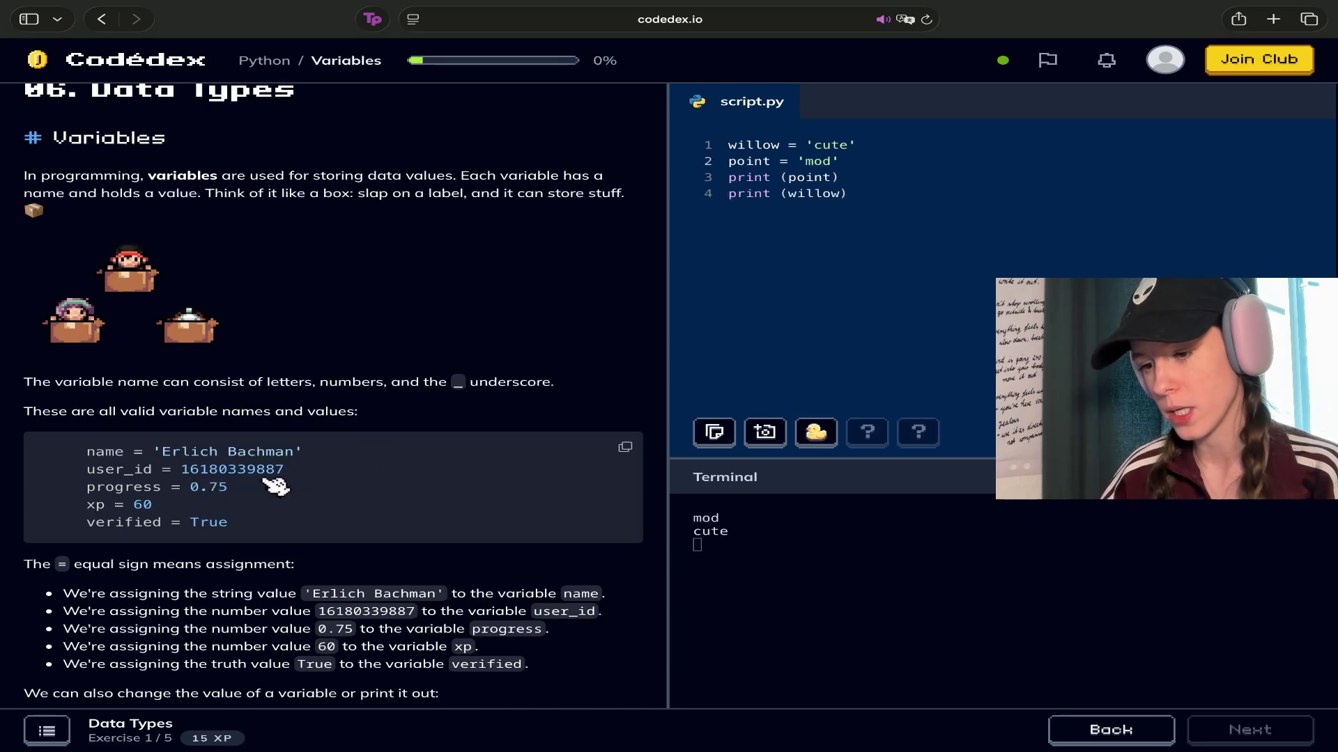
# - Scroll down to the Instructions and Help sections and submit the exercise answer
pyautogui.scroll(-3, 322, 497)
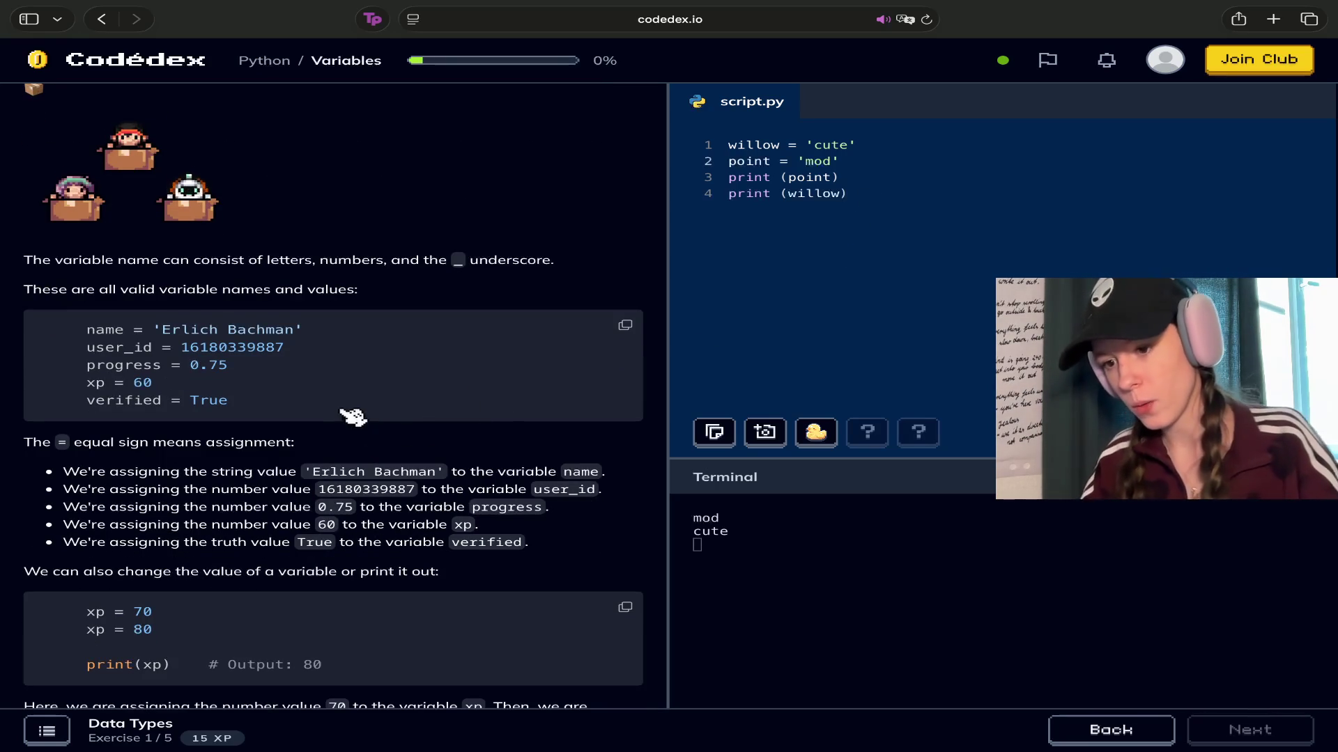
pyautogui.scroll(-5, 376, 414)
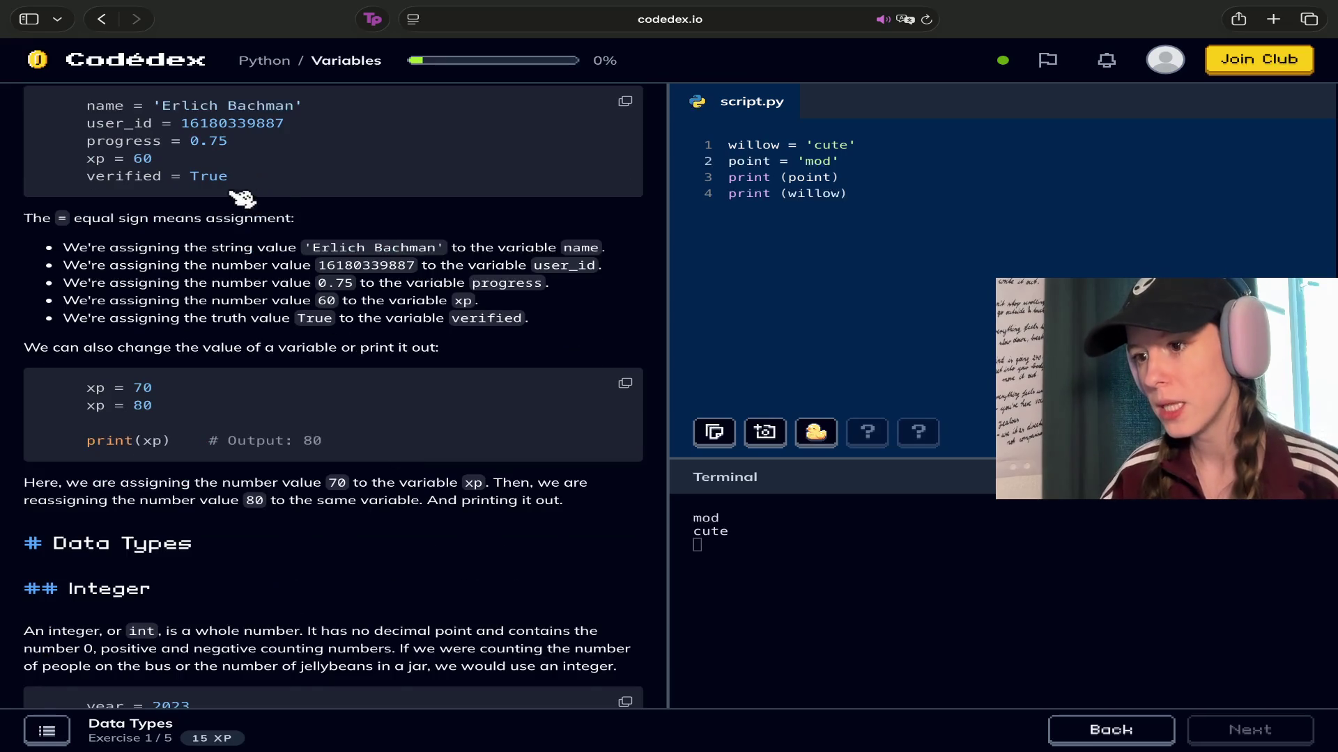
pyautogui.scroll(-5, 271, 182)
pyautogui.scroll(-10, 326, 404)
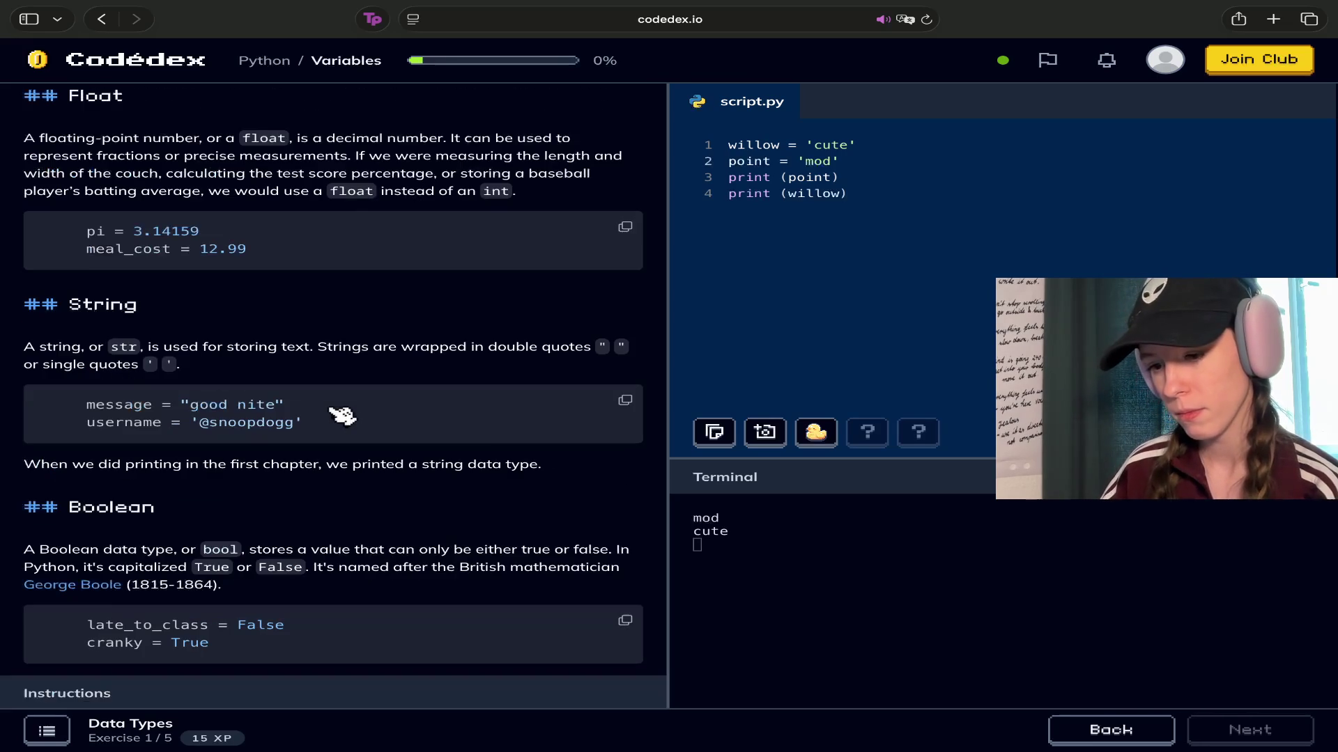
pyautogui.scroll(-3, 341, 416)
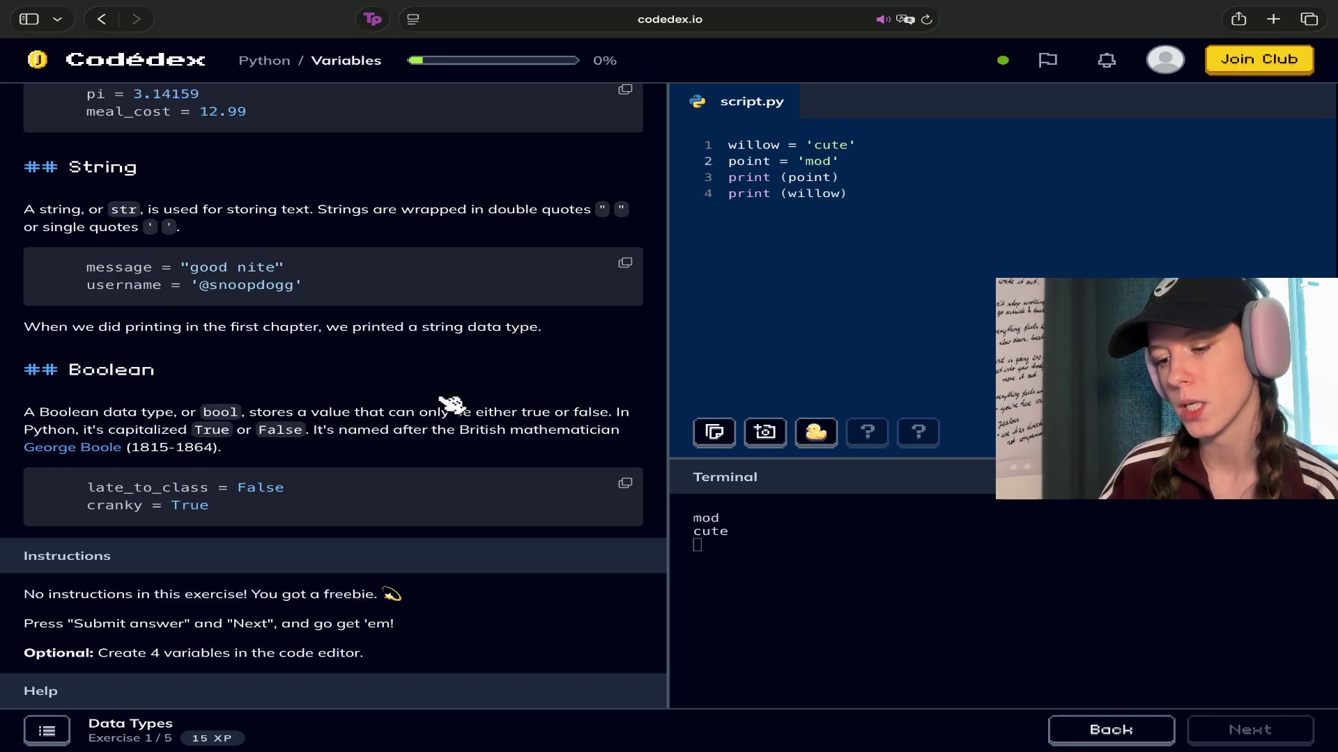
pyautogui.scroll(-5, 402, 460)
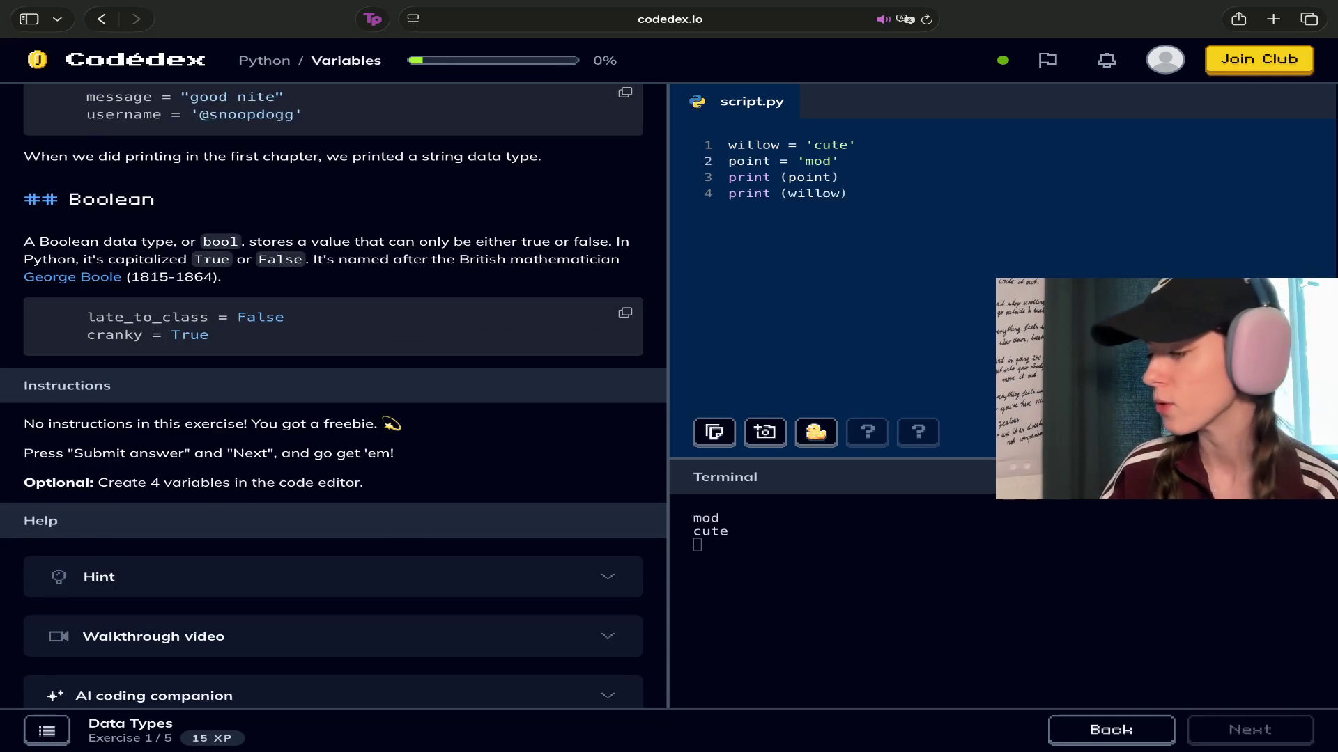
pyautogui.click(1254, 432)
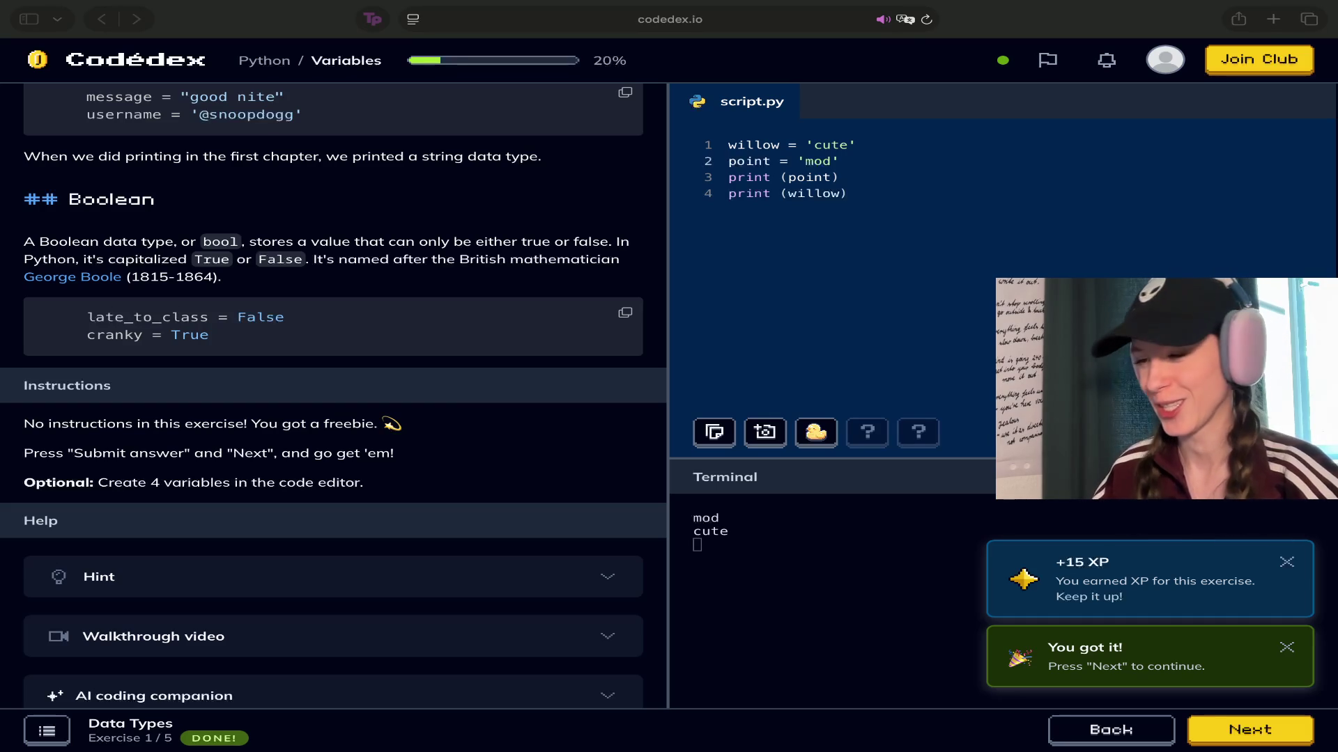
# - Dismiss the +15 XP and You got it! notifications
pyautogui.click(1287, 564)
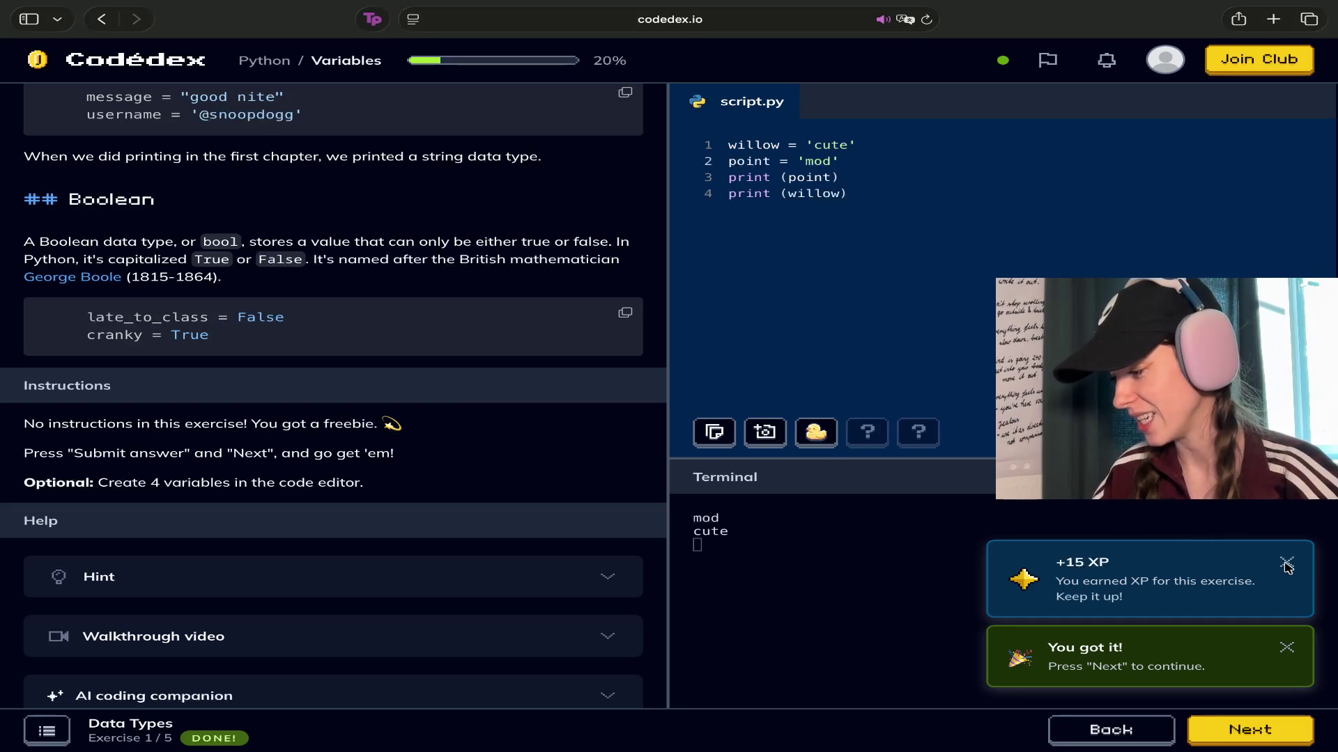
pyautogui.click(1287, 564)
pyautogui.click(1287, 648)
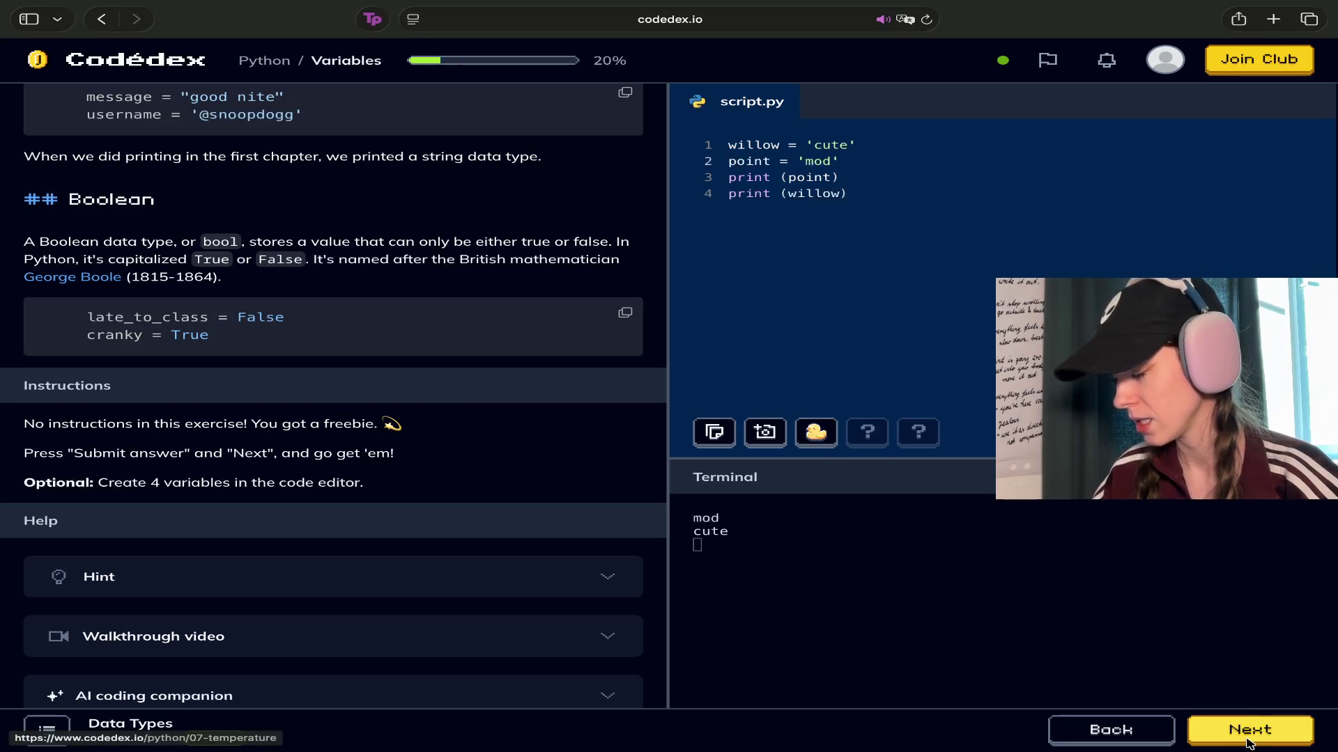
pyautogui.click(1248, 739)
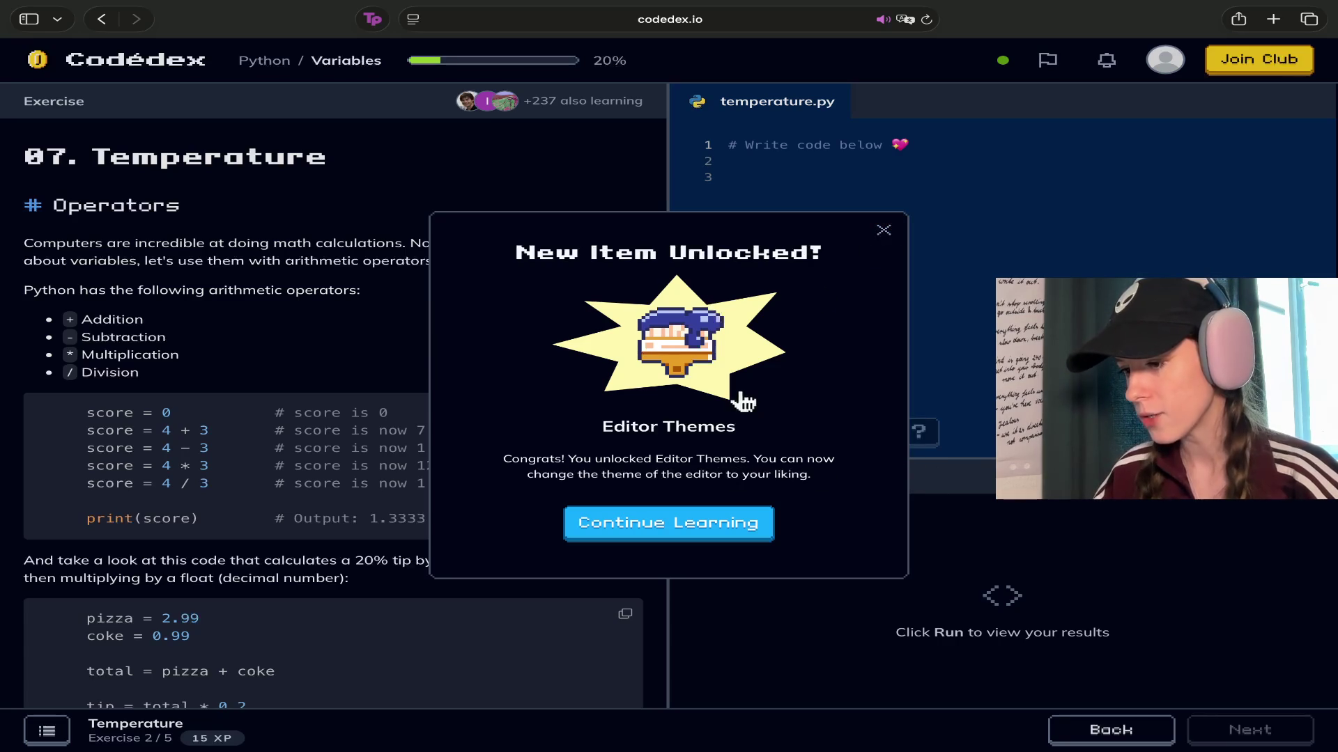
pyautogui.click(709, 527)
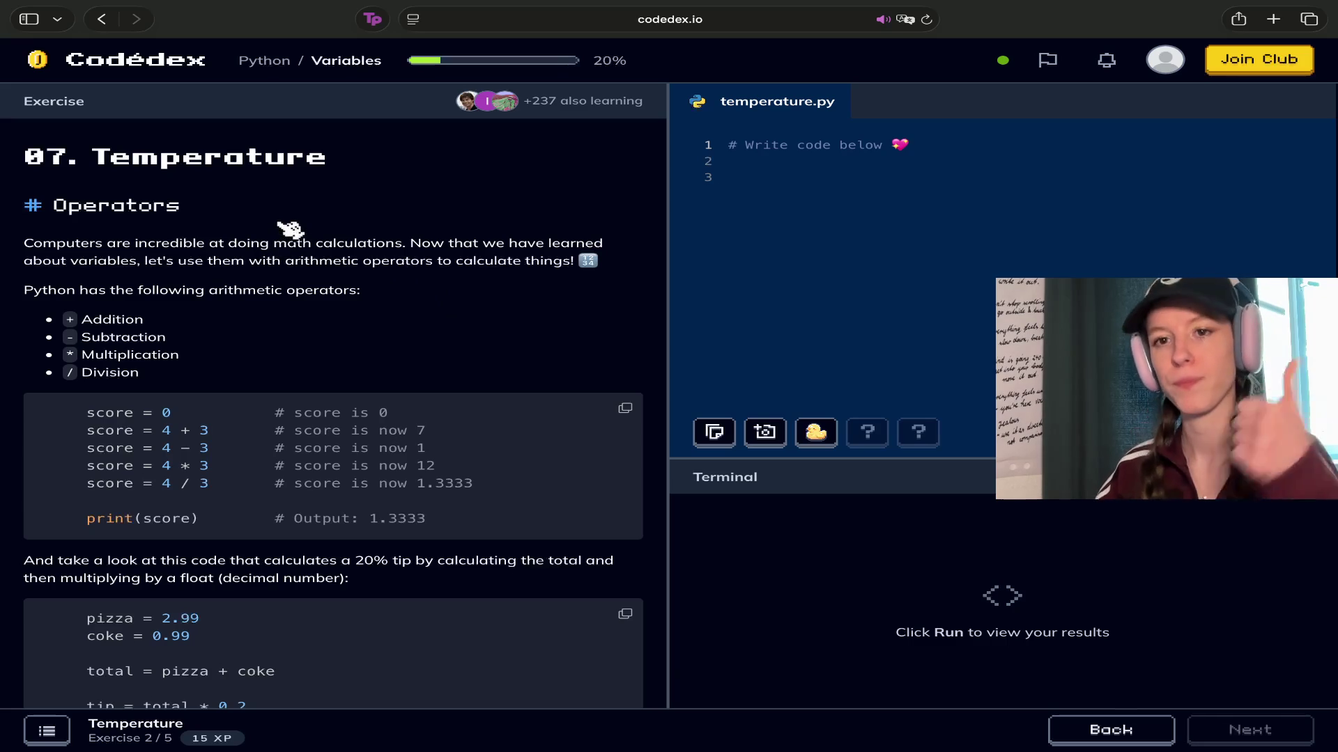
pyautogui.scroll(-1, 307, 251)
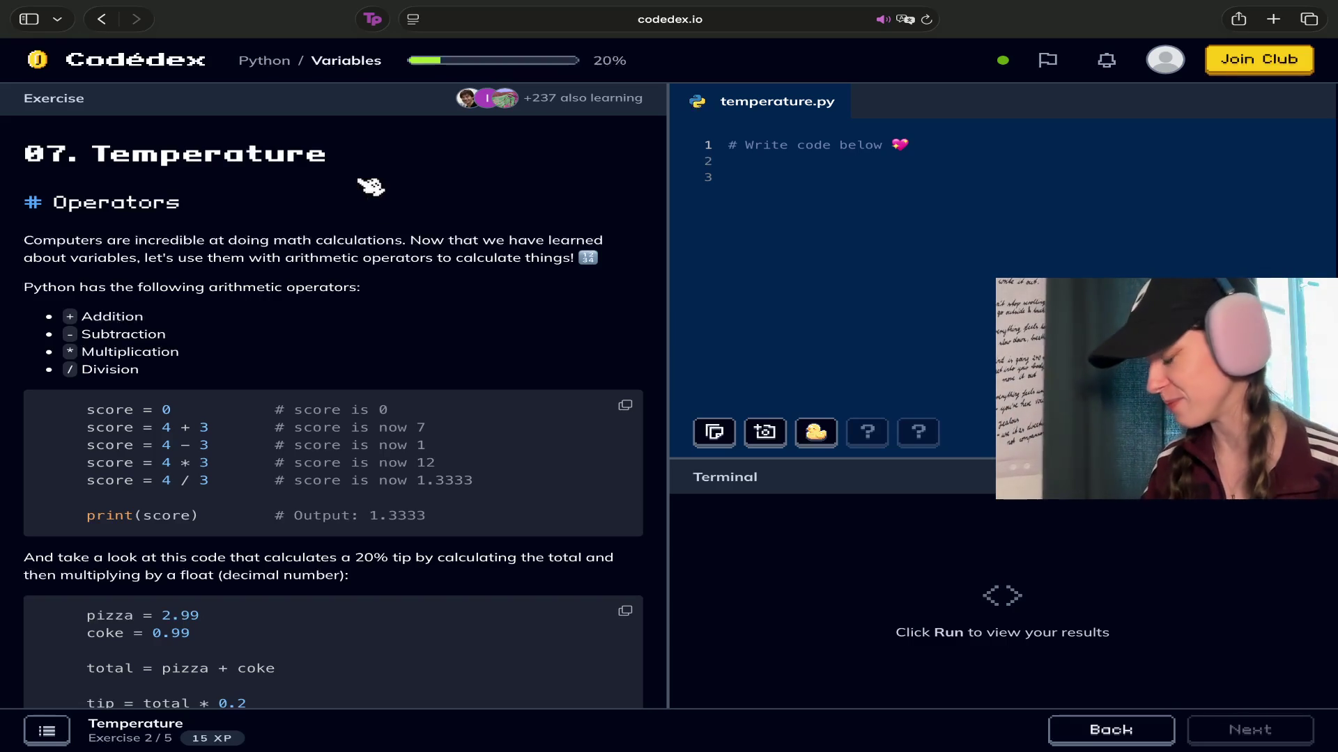
pyautogui.doubleClick(85, 244)
pyautogui.click(85, 243)
pyautogui.click(85, 242)
pyautogui.doubleClick(85, 243)
pyautogui.click(176, 240)
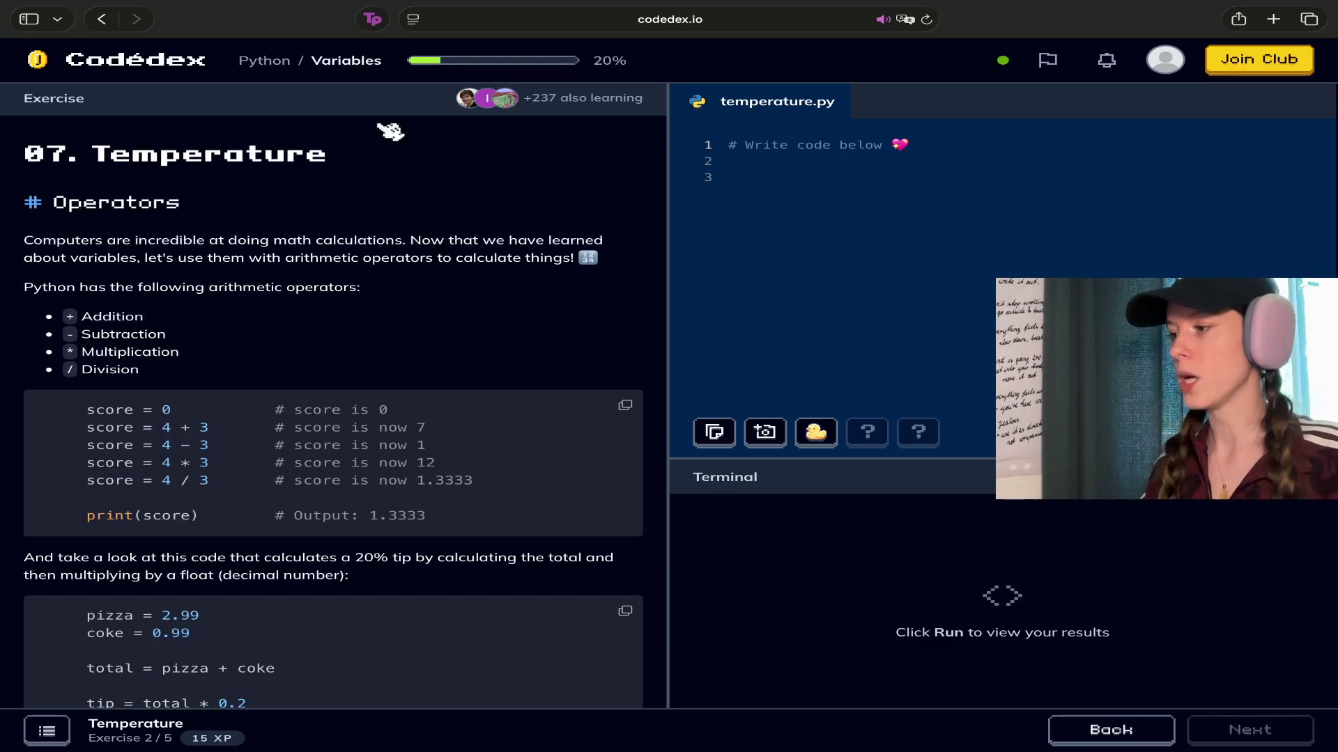
# - Google 'woman who invented the computer' in a new tab, then return to the Codédex tab
pyautogui.click(1273, 38)
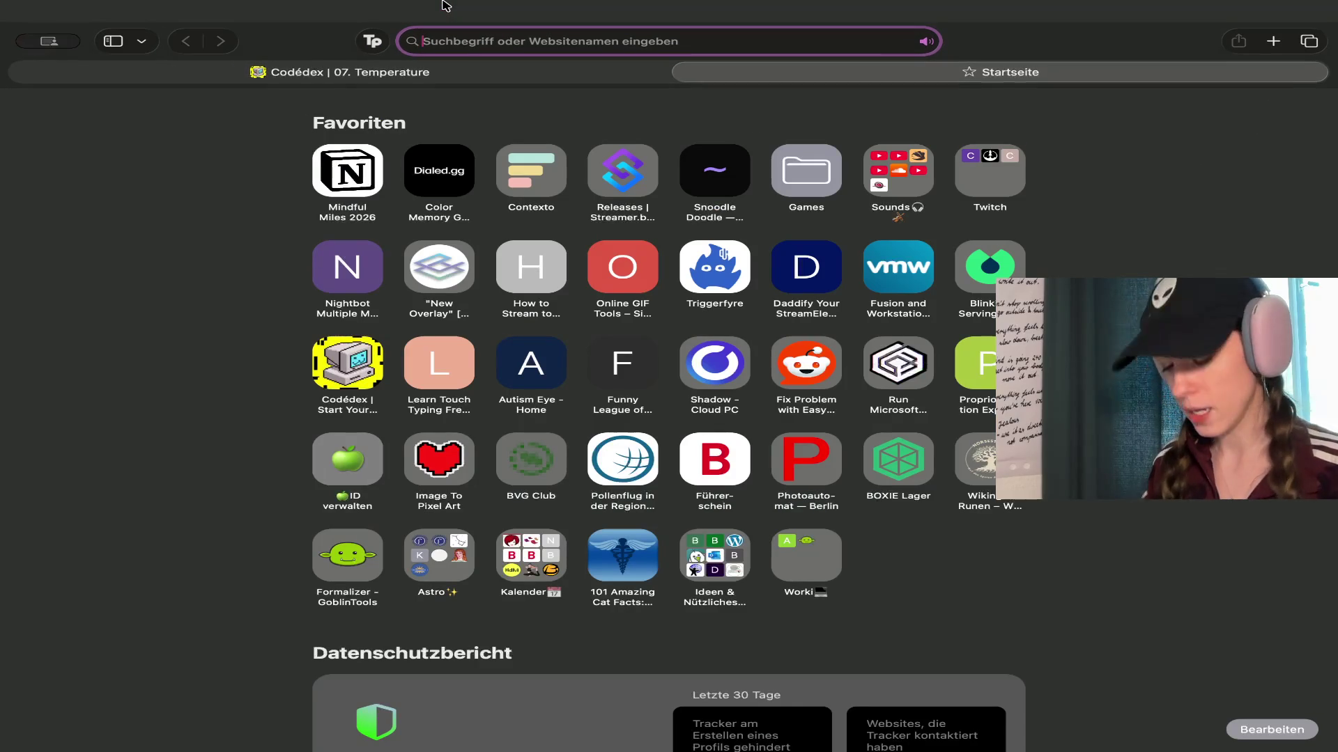
pyautogui.write('woman')
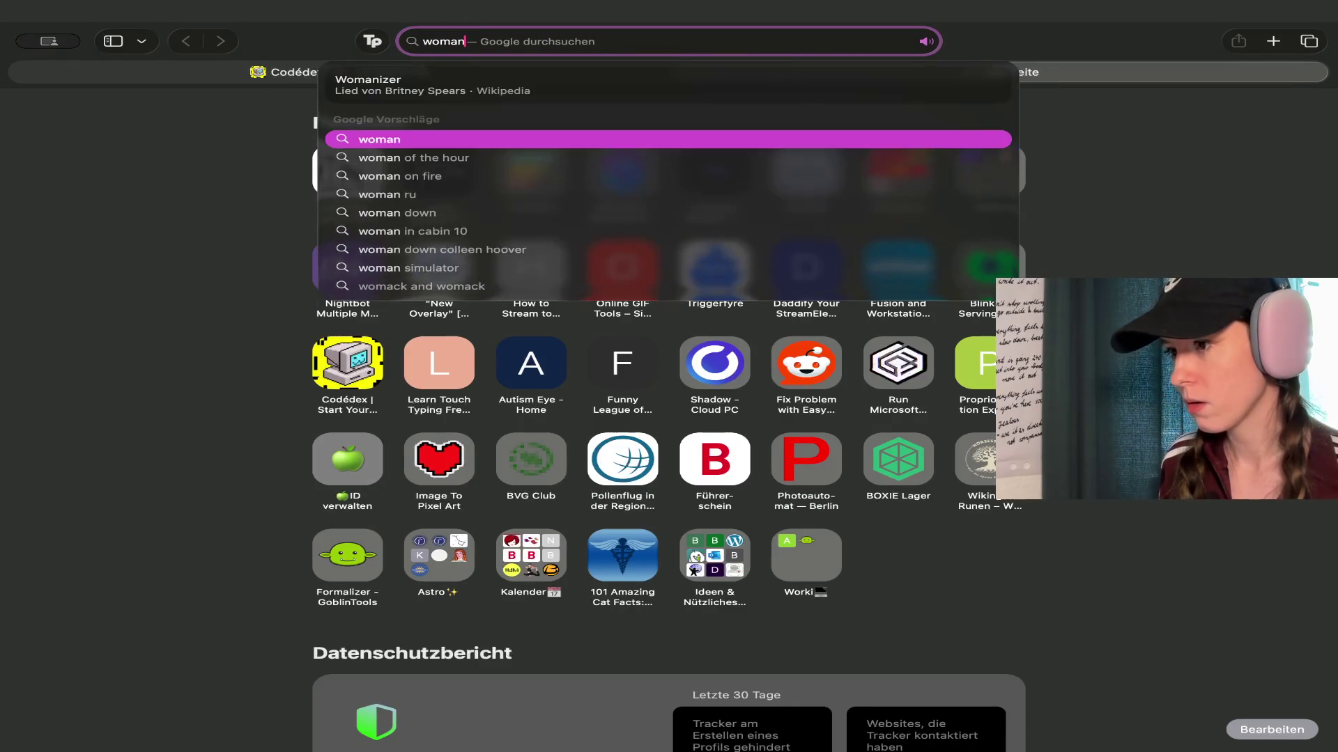
pyautogui.write(' who invented th')
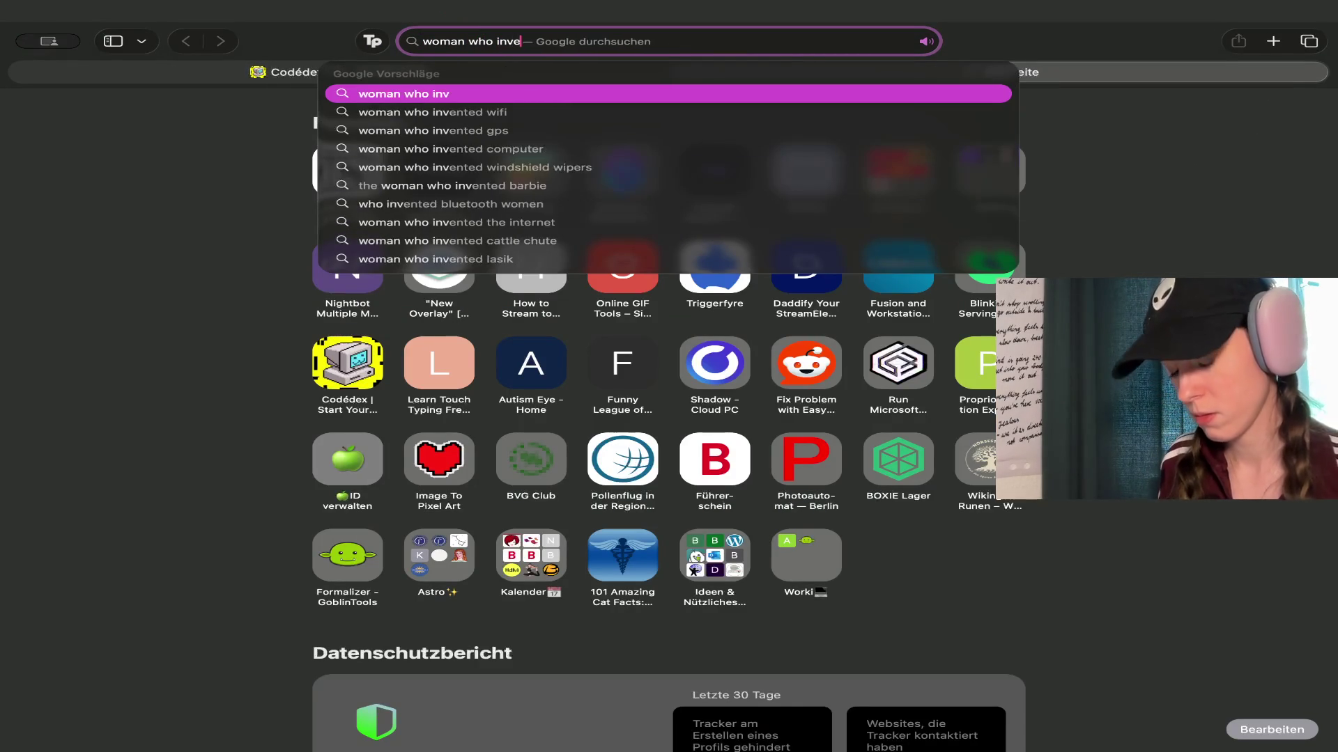
pyautogui.write('e compü')
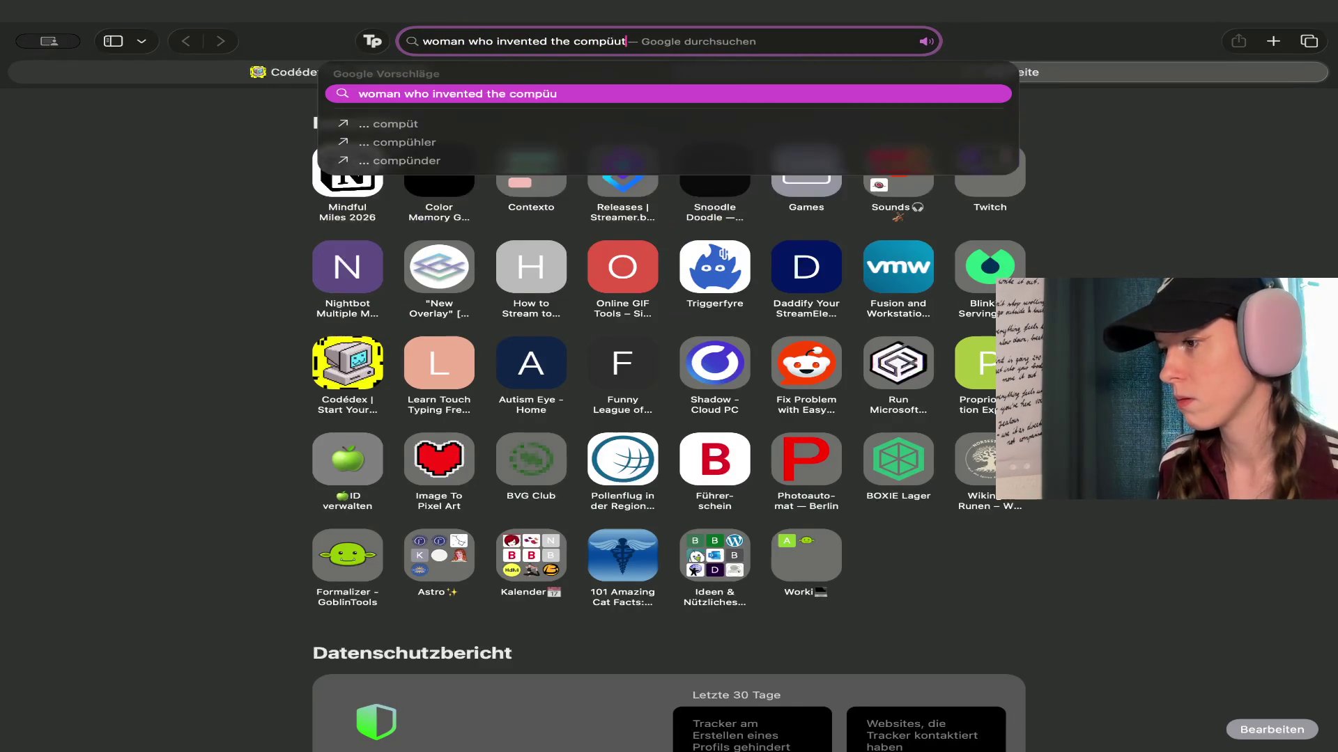
pyautogui.press('BackSpace')
pyautogui.write('uter')
pyautogui.press('Return')
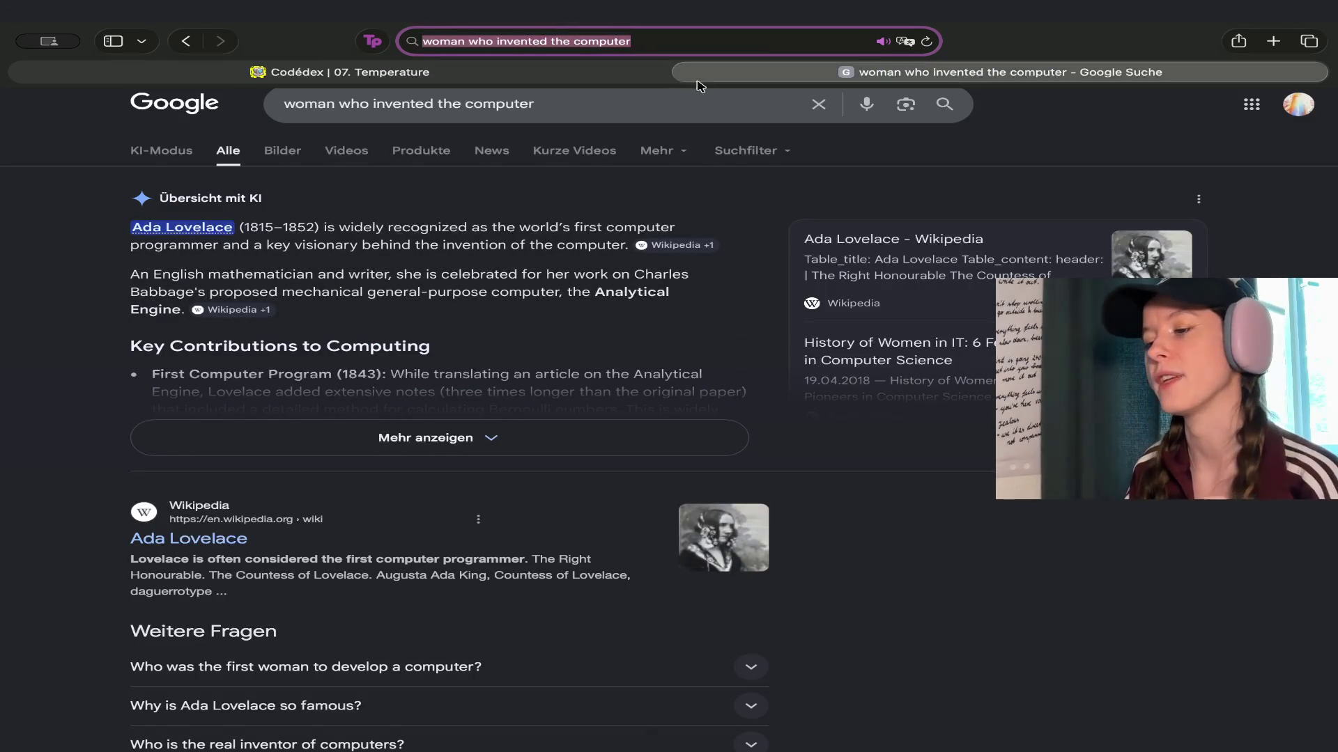
pyautogui.click(648, 72)
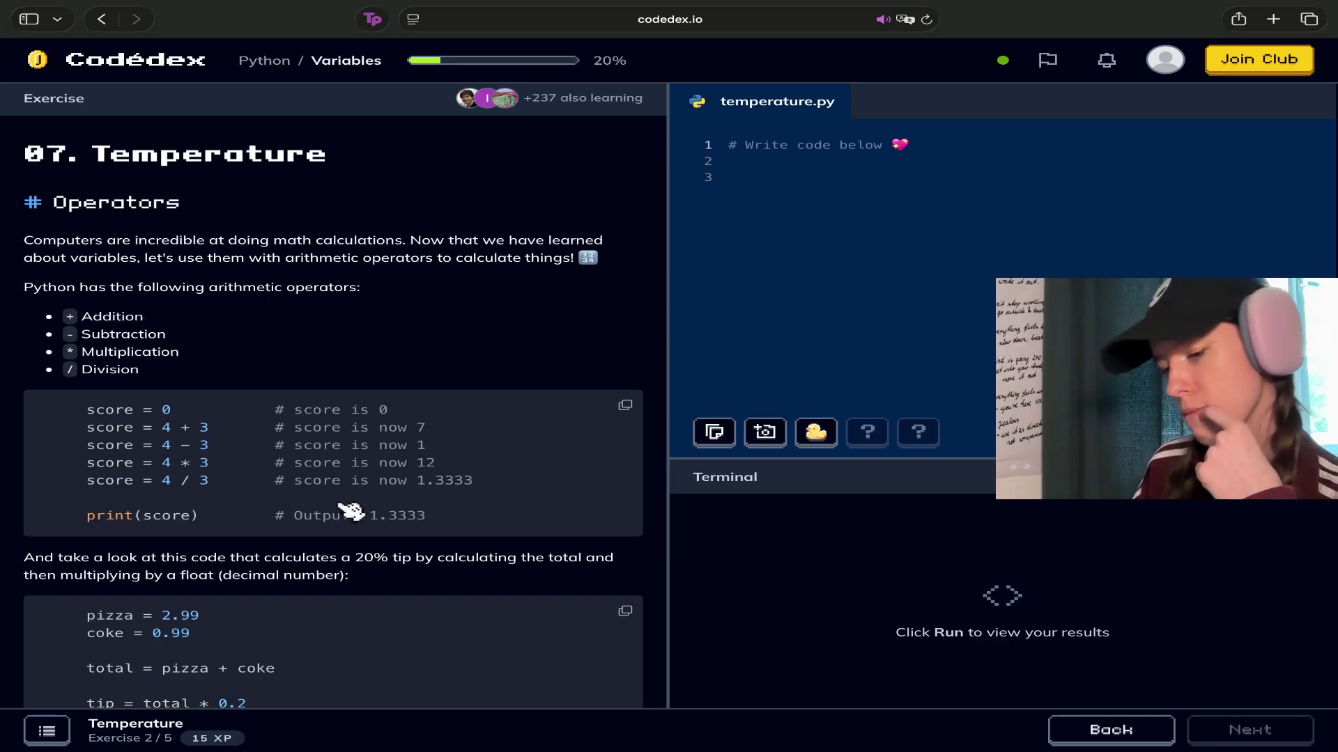
# - Read down the lesson, selecting the pizza = 2.99 and coke = 0.99 lines, to the Instructions
pyautogui.scroll(-3, 352, 482)
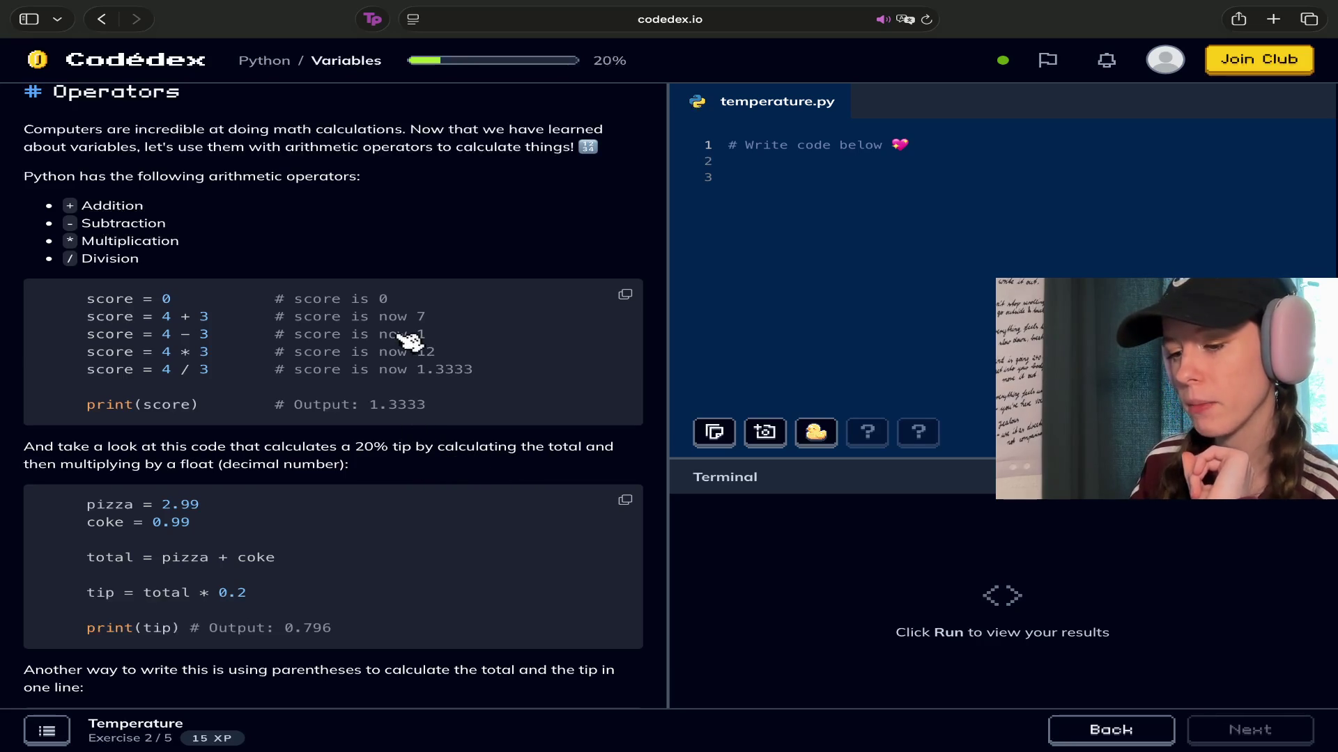
pyautogui.scroll(-1, 425, 457)
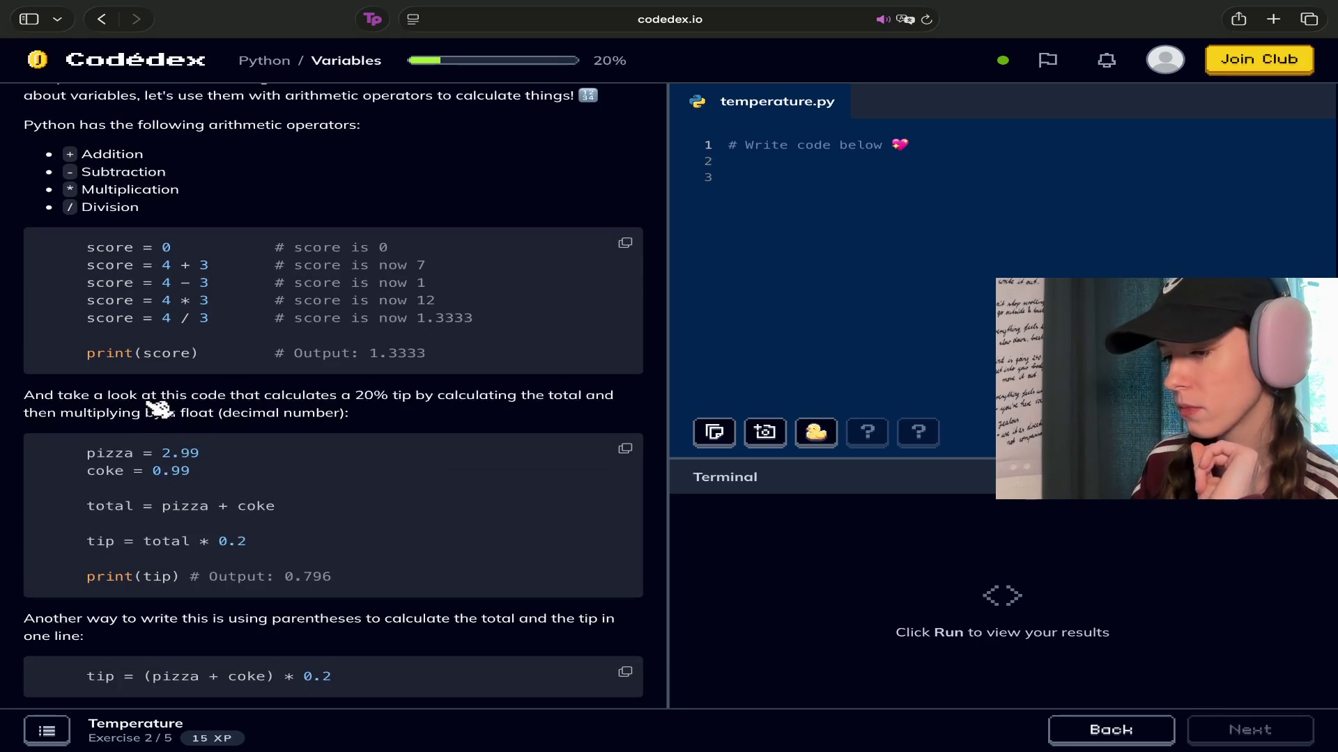
pyautogui.scroll(-2, 332, 427)
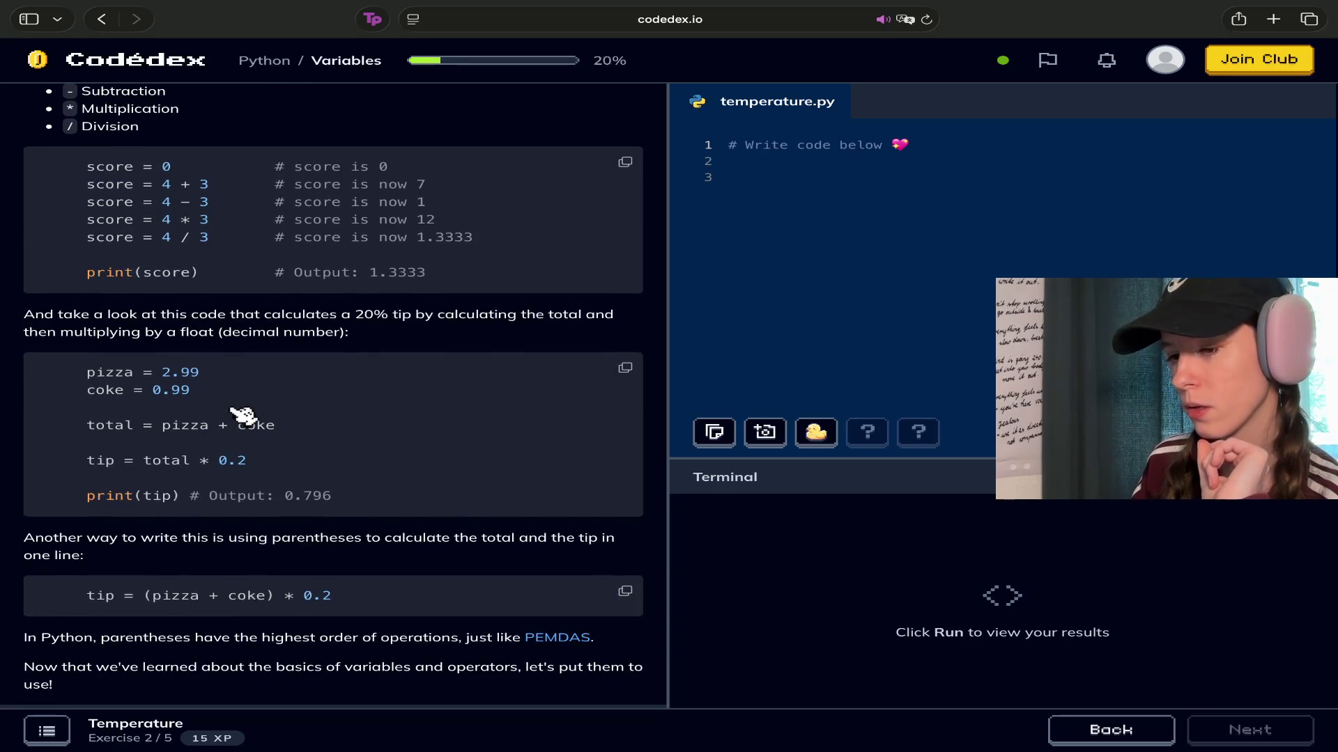
pyautogui.moveTo(240, 376)
pyautogui.mouseDown()
pyautogui.moveTo(37, 392)
pyautogui.moveTo(278, 379)
pyautogui.mouseUp()
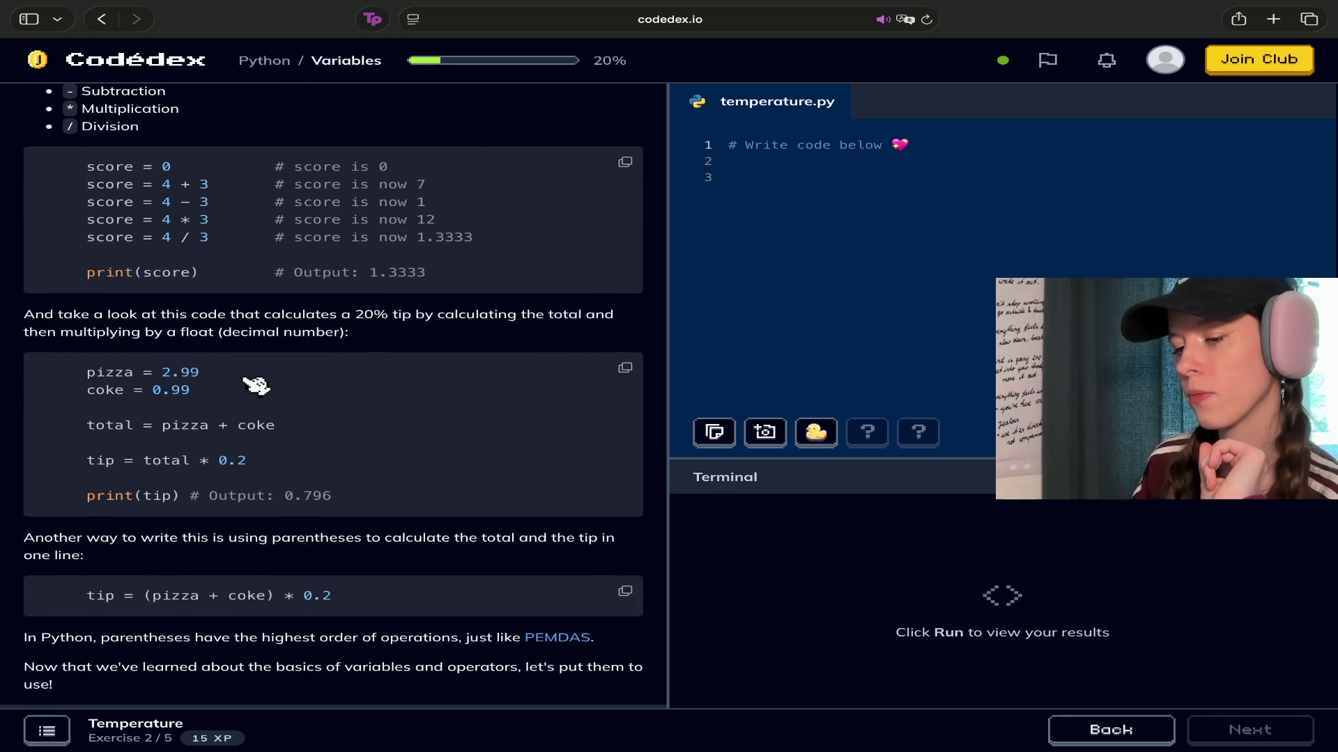
pyautogui.tripleClick(149, 376)
pyautogui.click(111, 379)
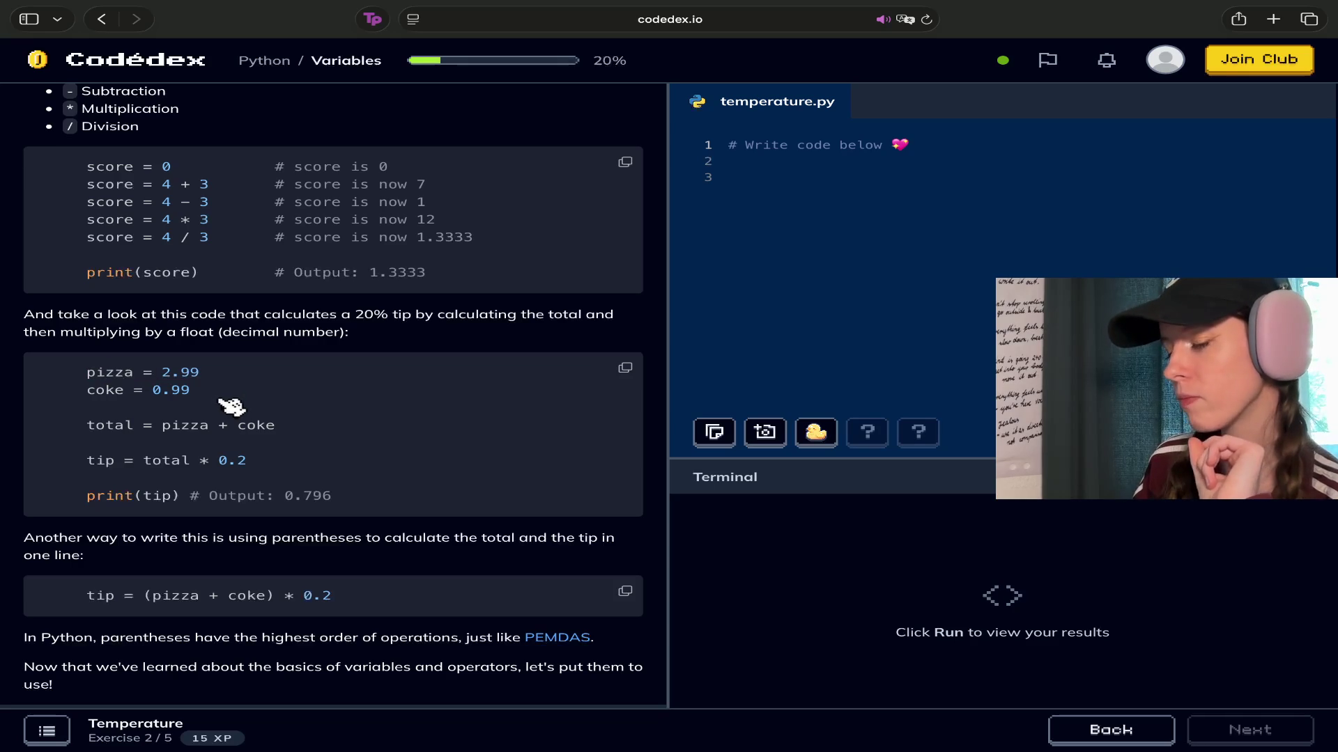
pyautogui.scroll(-1, 219, 400)
pyautogui.moveTo(209, 372); pyautogui.dragTo(83, 373)
pyautogui.click(277, 379)
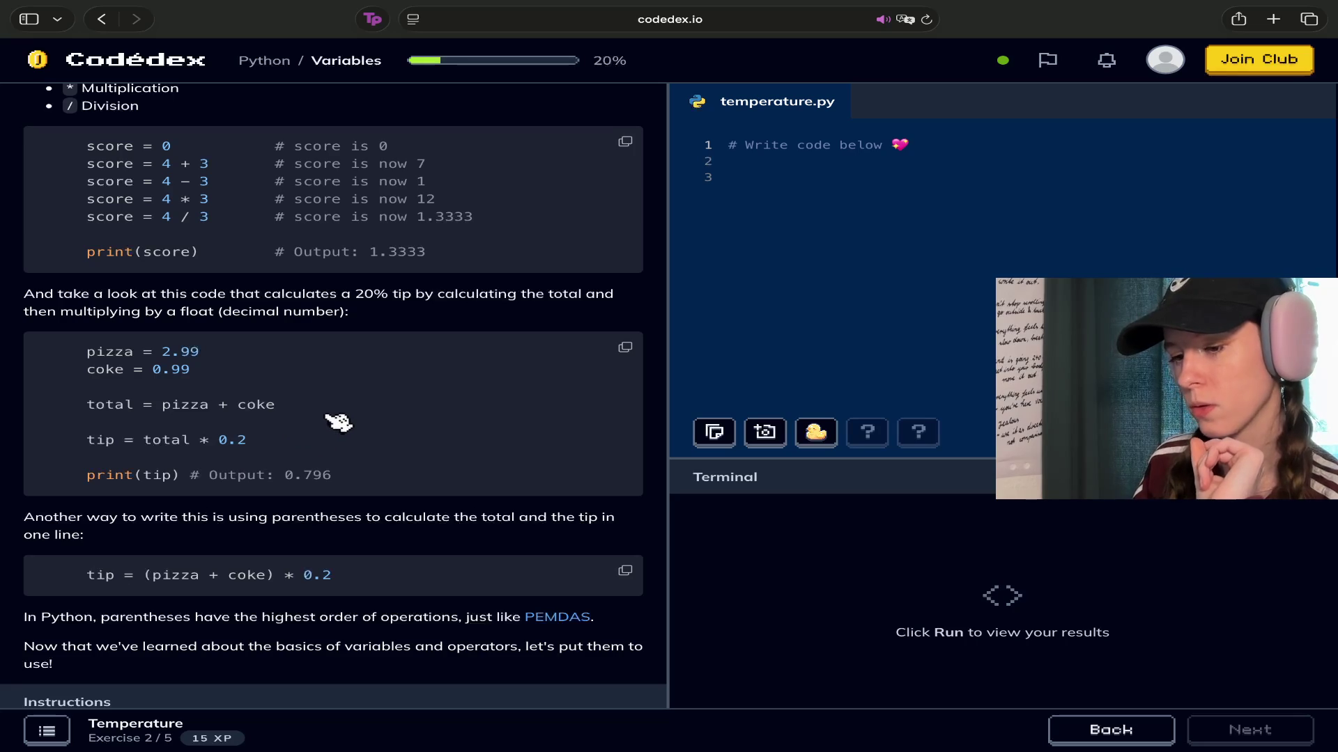
pyautogui.scroll(-1, 339, 421)
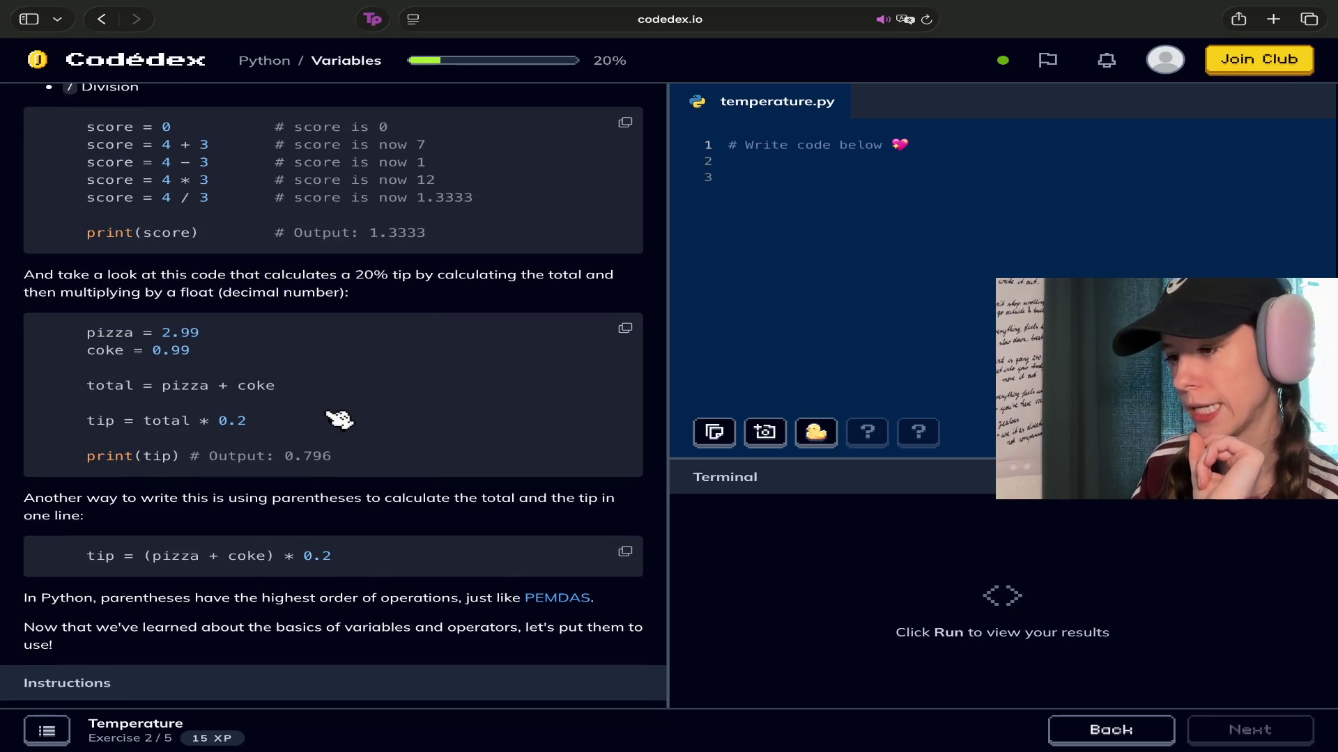
pyautogui.scroll(-3, 342, 419)
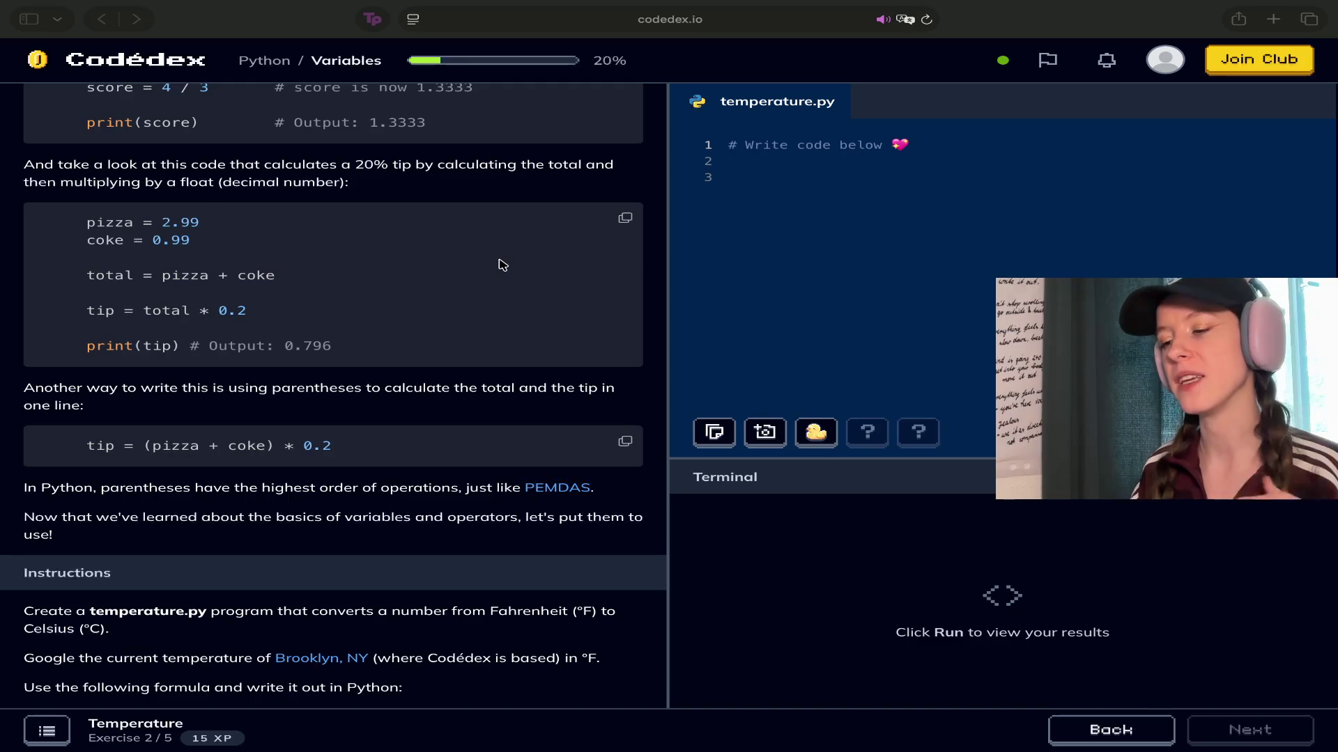
# - Scroll the Temperature instructions down to the Celsius = (Fahrenheit − 32) / 1.8 formula and print step
pyautogui.scroll(-2, 502, 265)
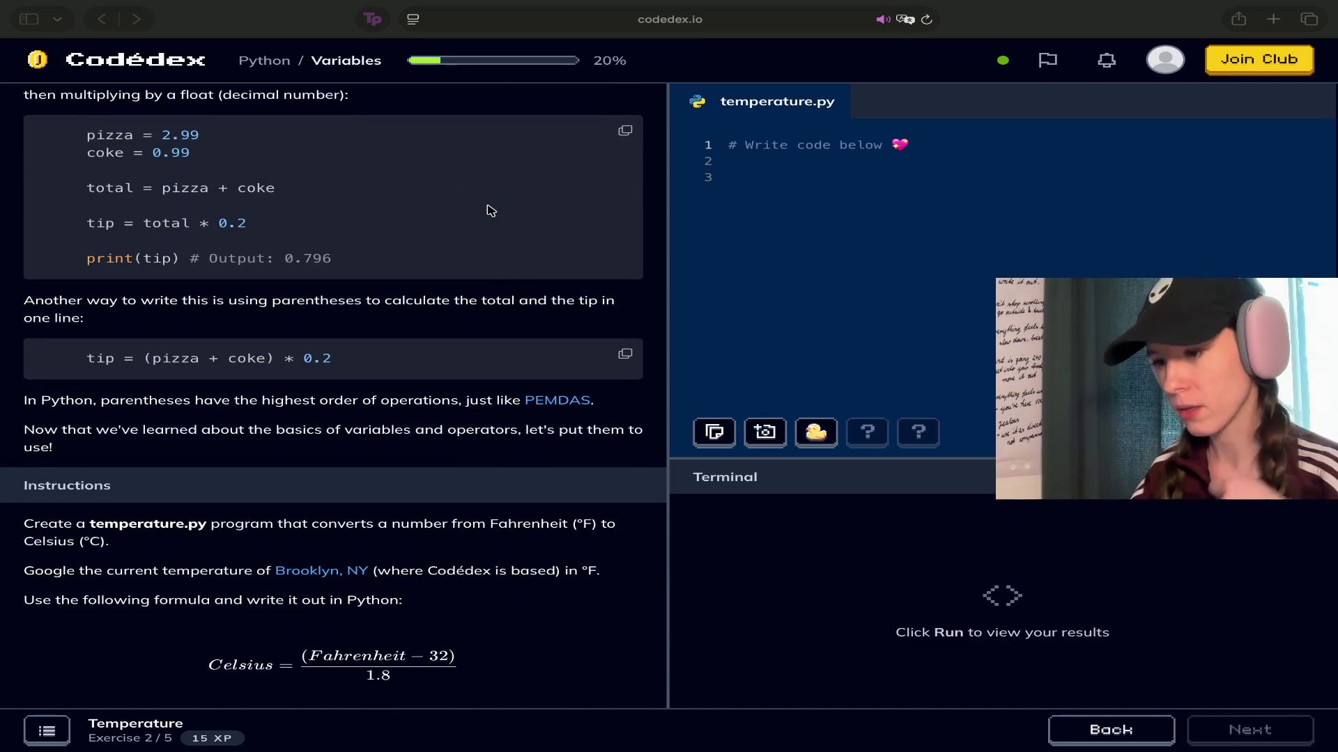
pyautogui.scroll(-1, 555, 270)
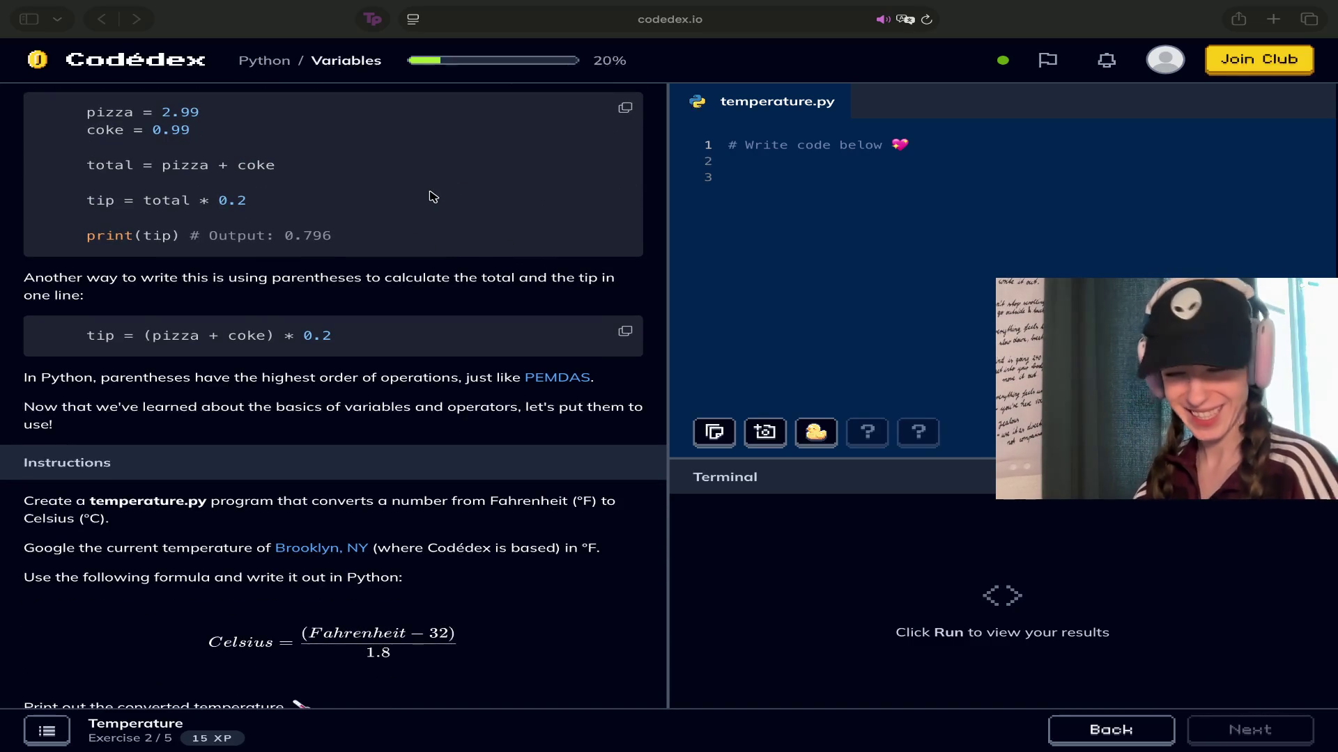
pyautogui.scroll(-1, 431, 196)
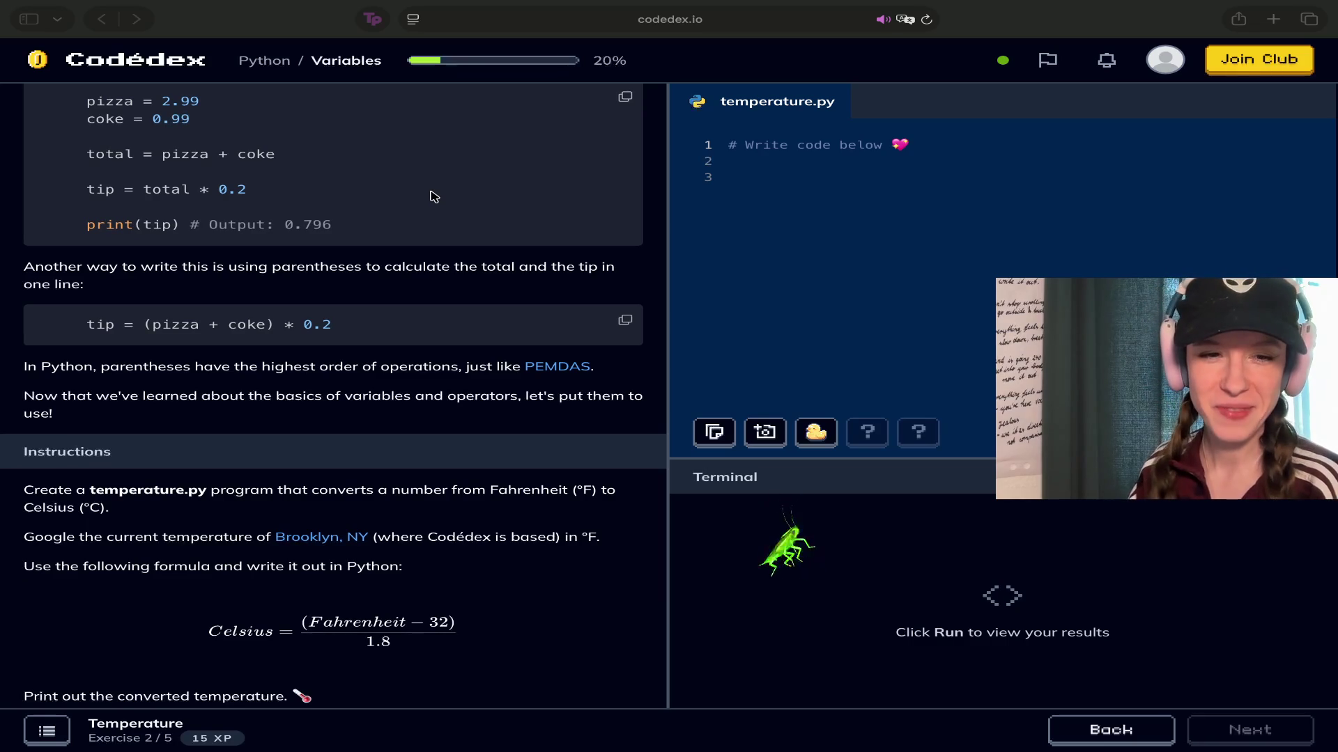